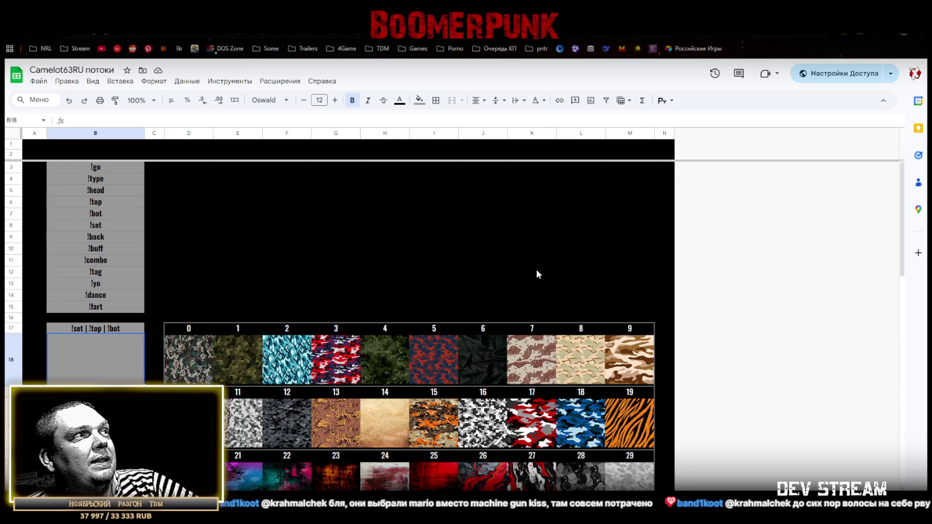
Enter the word 'для' in cell D3
scroll(552, 309, "down", 1)
scroll(551, 309, "down", 2)
scroll(550, 310, "down", 2)
scroll(550, 312, "down", 2)
scroll(547, 317, "up", 3)
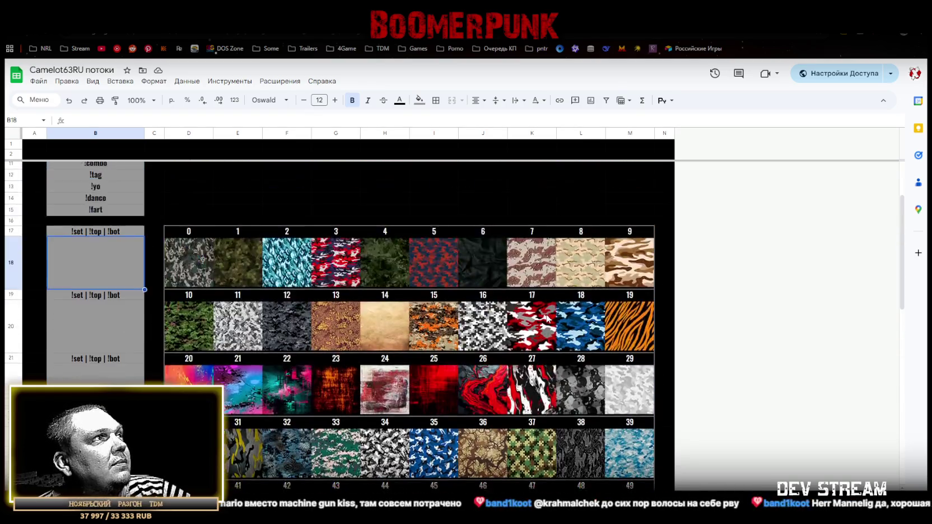
scroll(547, 317, "up", 1)
scroll(314, 342, "up", 1)
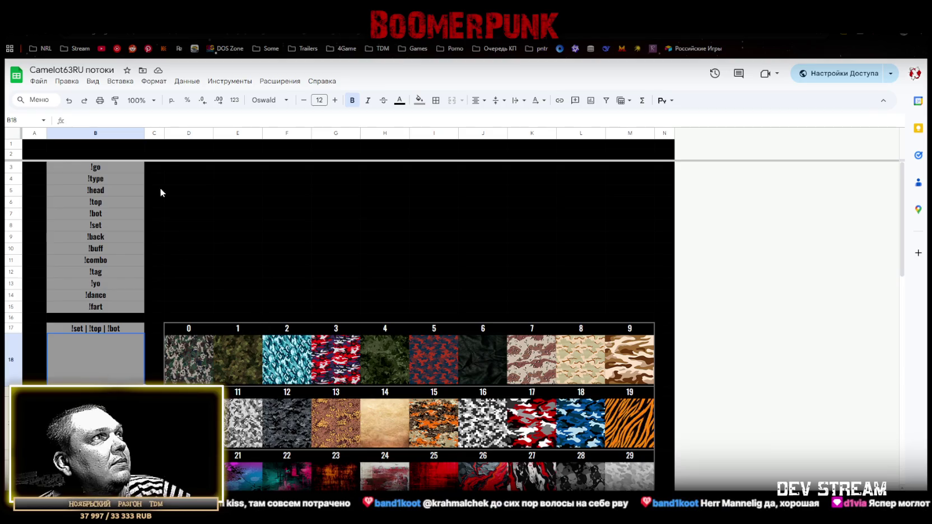
left_click(177, 167)
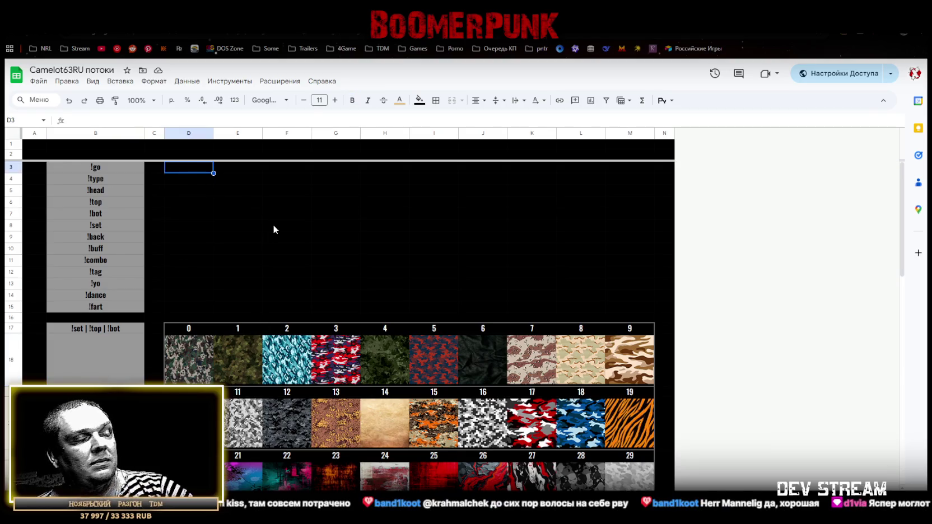
type("!top")
key("BackSpace")
key("BackSpace")
key("BackSpace")
key("BackSpace")
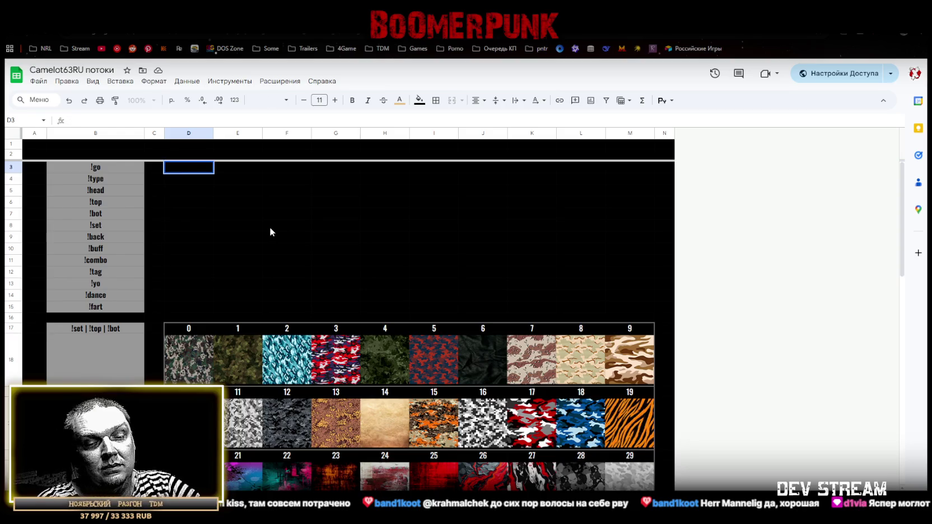
type("для")
key("Down")
key("Down")
key("Down")
Make the D3:M15 text light blue and left-aligned
left_click_drag(188, 173, 636, 309)
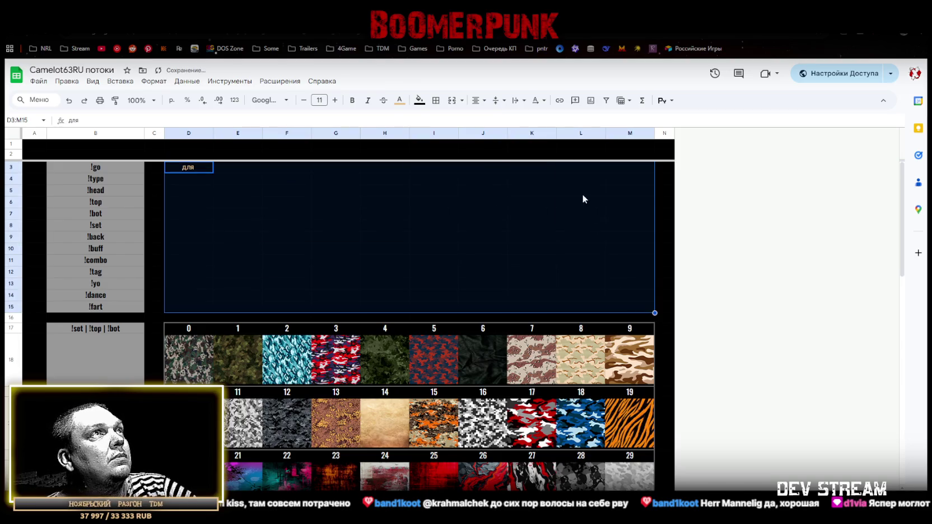
left_click(400, 100)
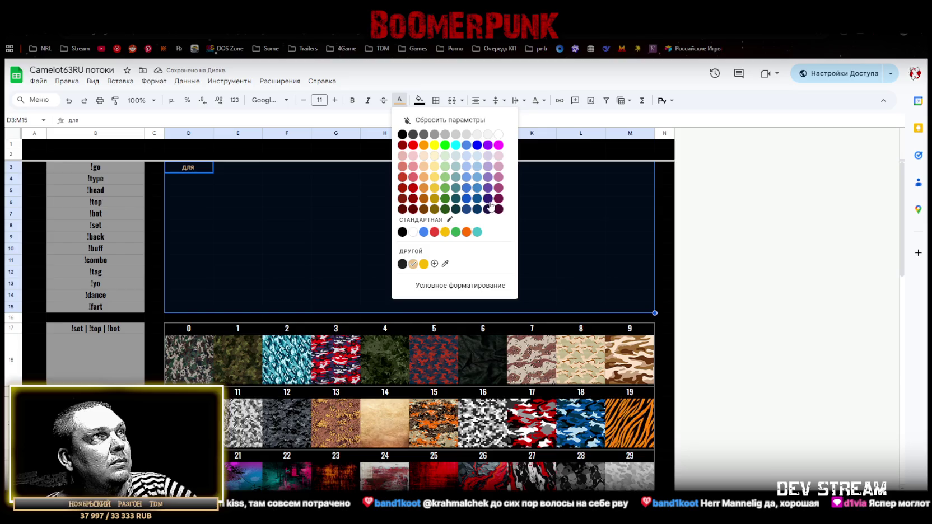
left_click(475, 177)
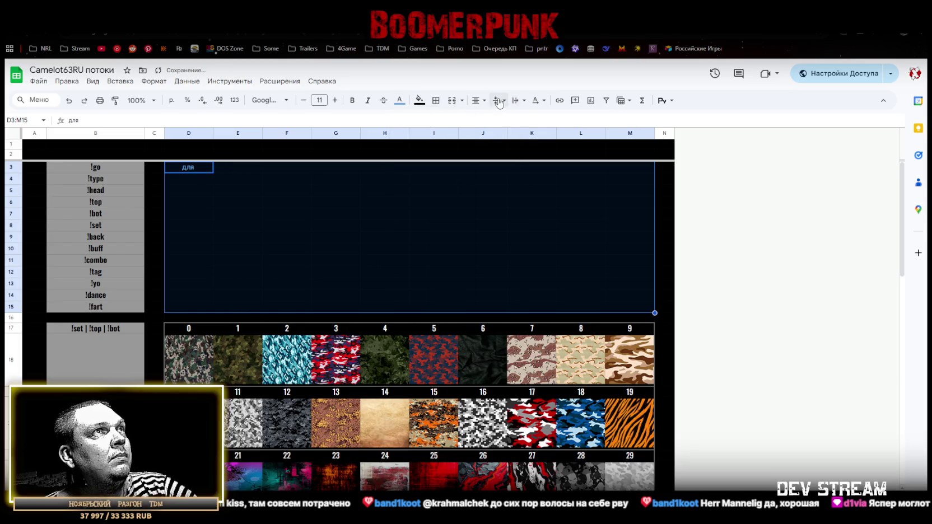
left_click(479, 100)
left_click(477, 117)
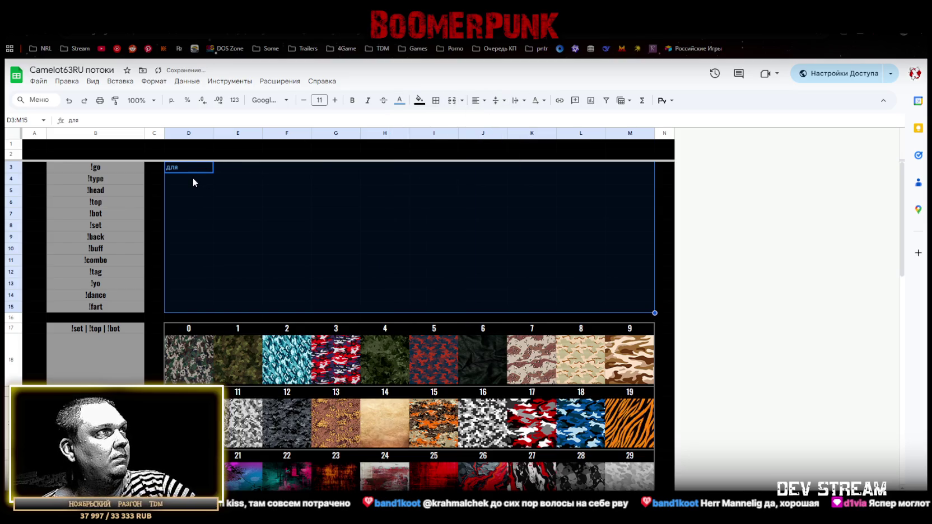
left_click(190, 167)
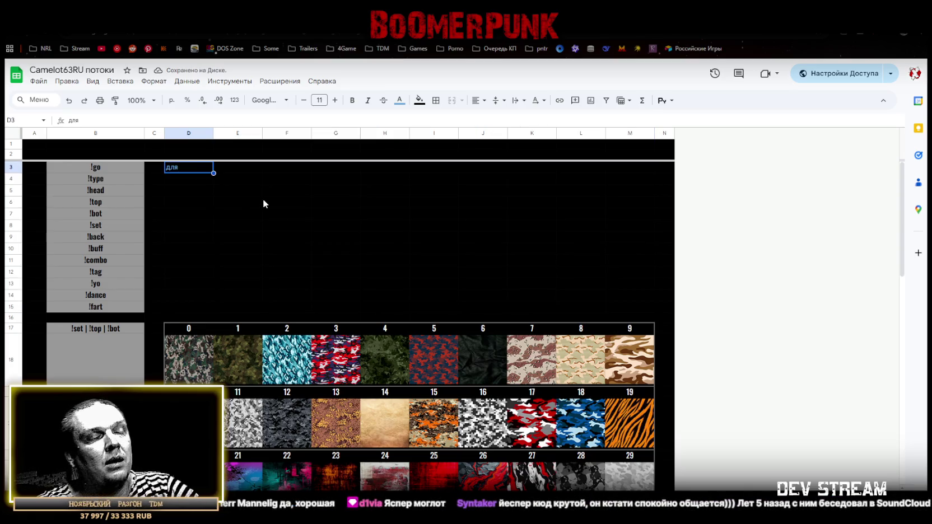
Replace D3's text with 'в чат что присоединиться к матчу'
type("в что")
key("BackSpace")
key("BackSpace")
type("ат что присое")
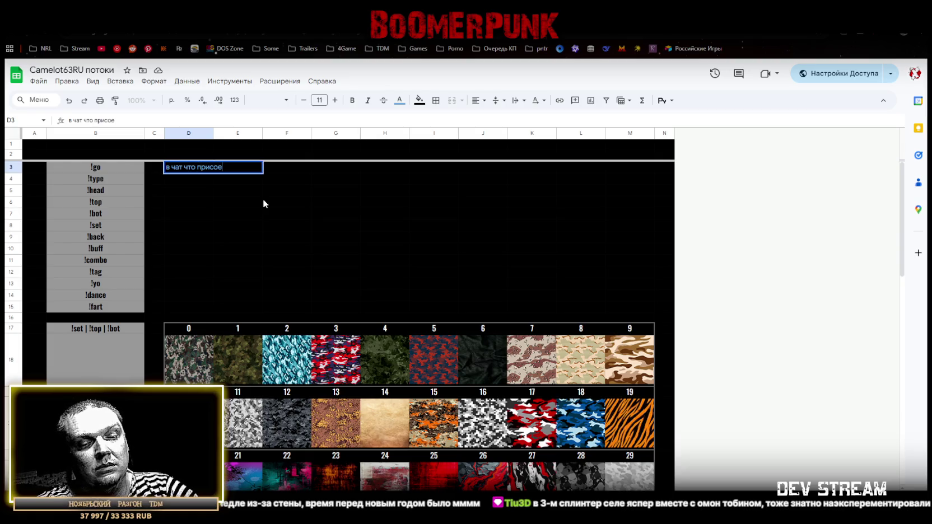
type("диниться к матчу")
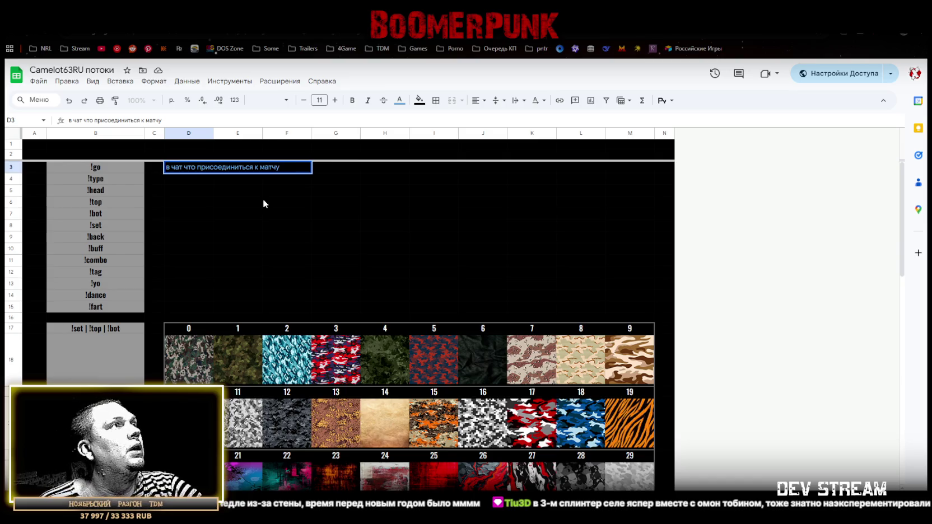
left_click(171, 178)
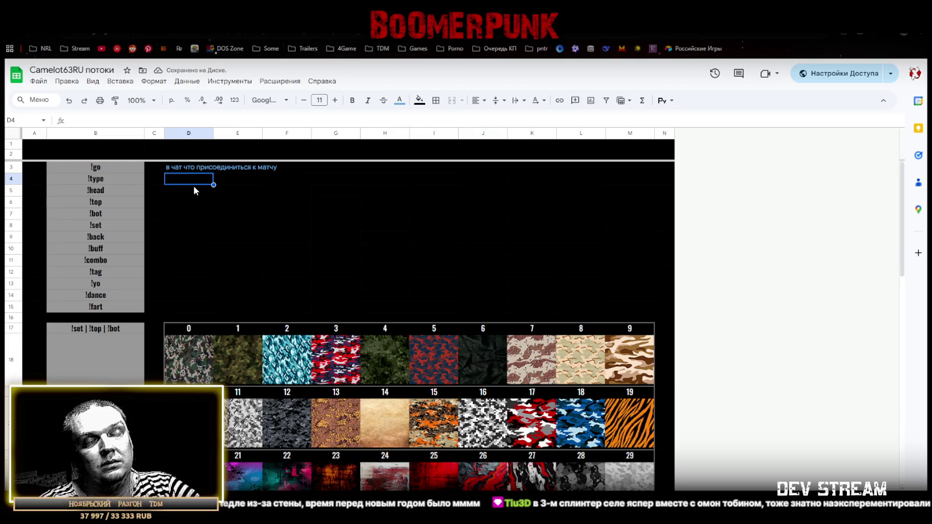
left_click(260, 166)
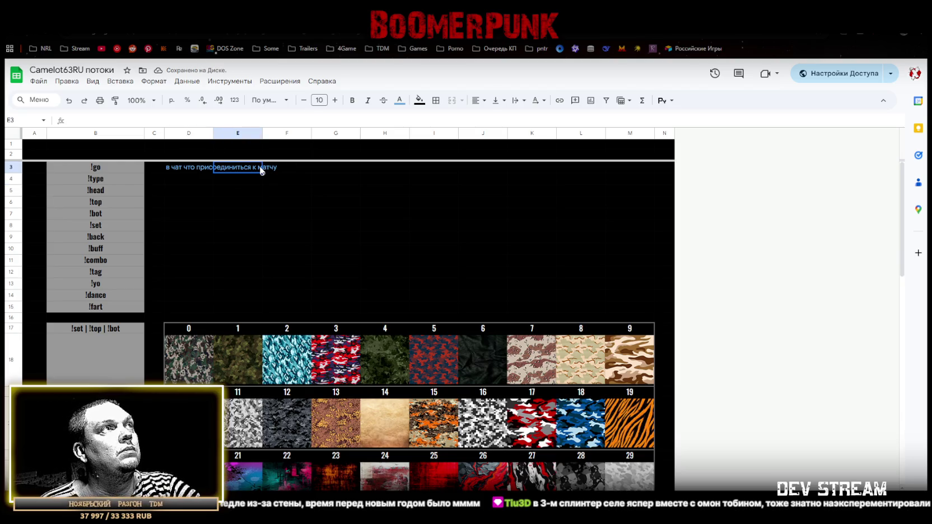
Append 'работает только при старте матча' to the D3 note
left_click(184, 168)
left_click(193, 120)
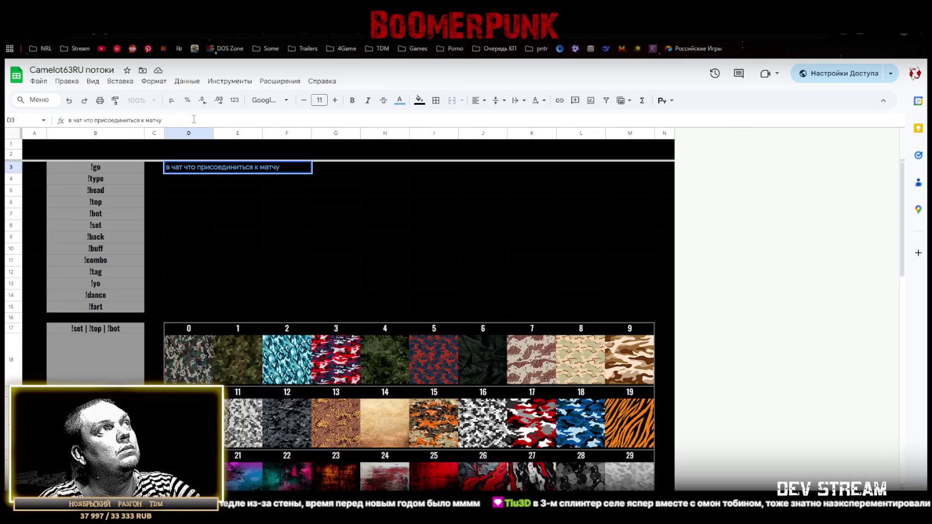
type(",работает только при")
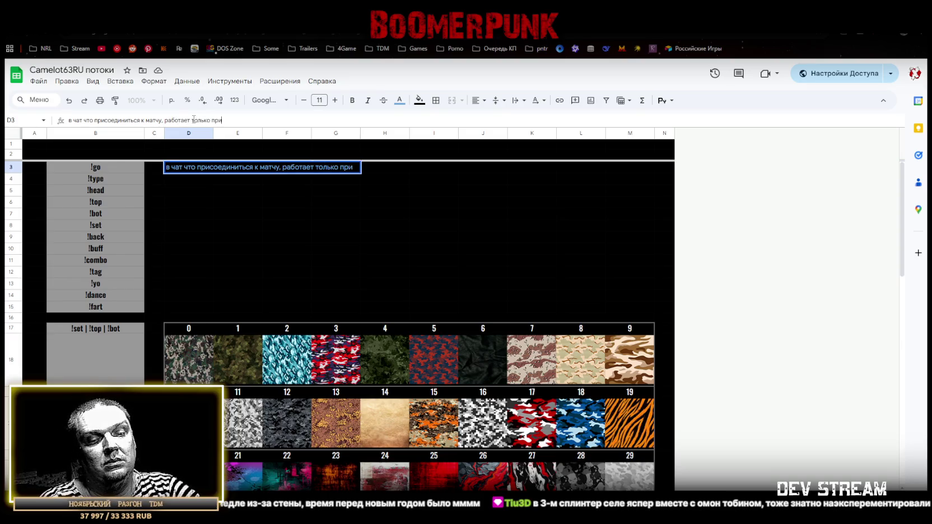
type(" старте матча")
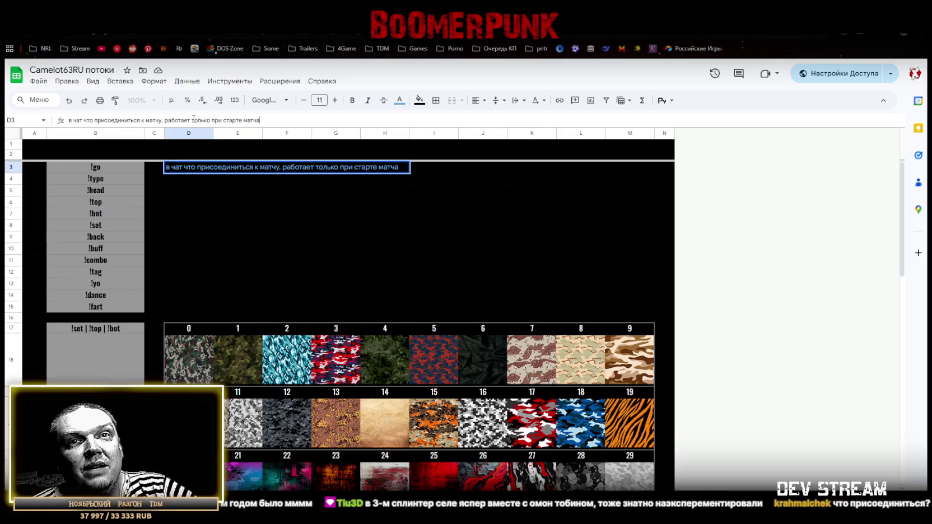
left_click(174, 182)
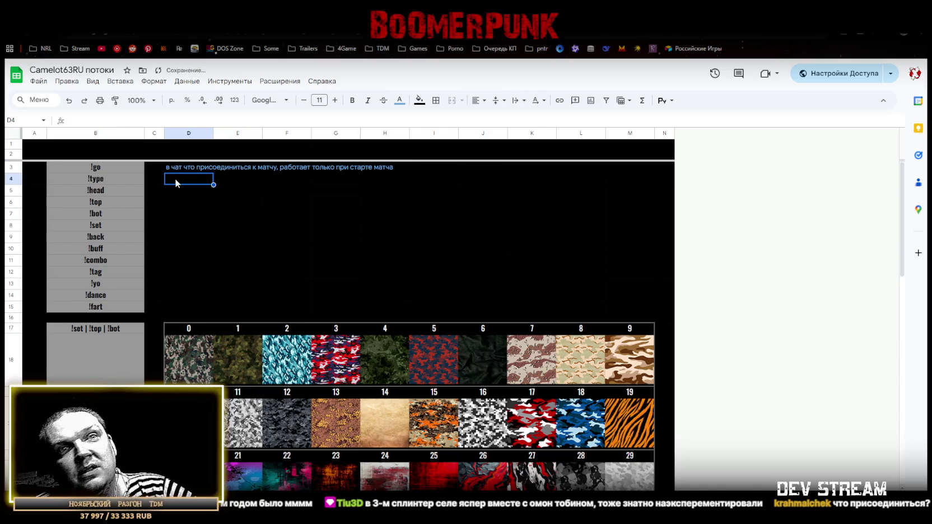
left_click(180, 168)
left_click(180, 178)
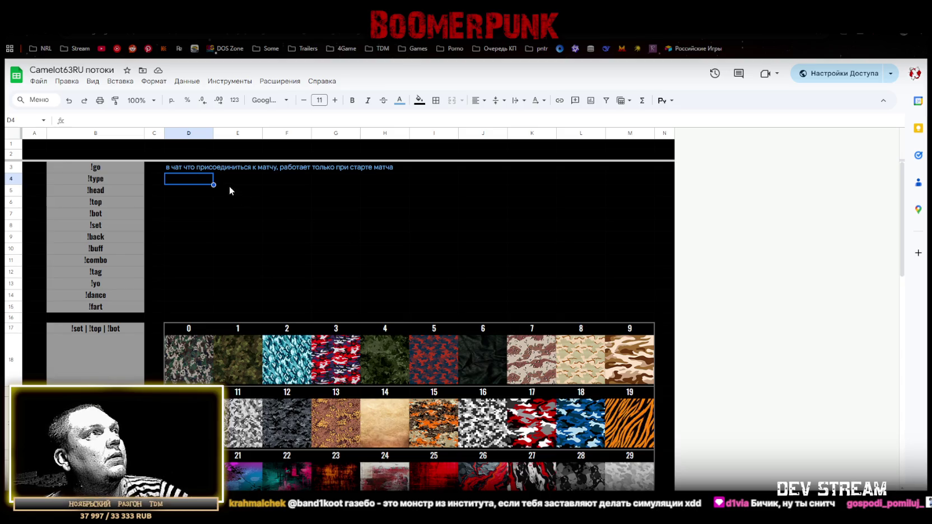
left_click(176, 168)
Change 'что' to 'чтобы' in the D3 note
double_click(191, 171)
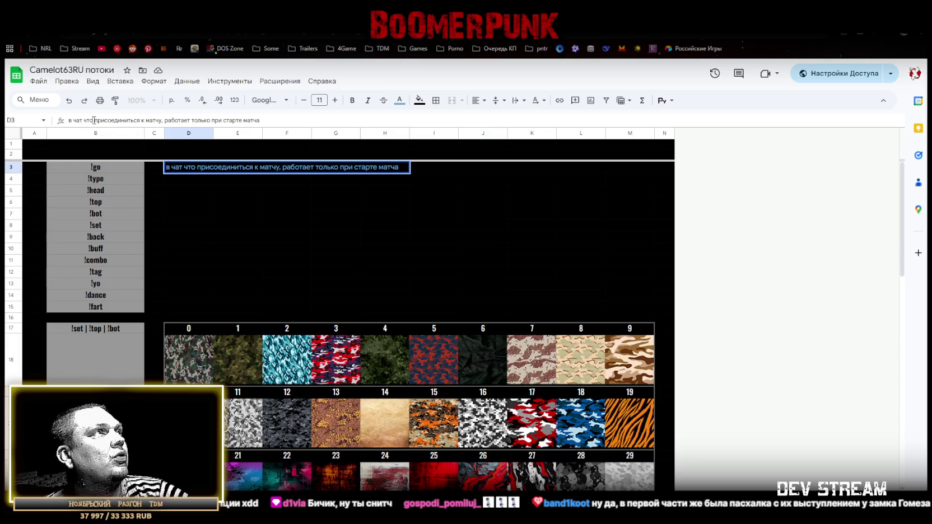
type("бы")
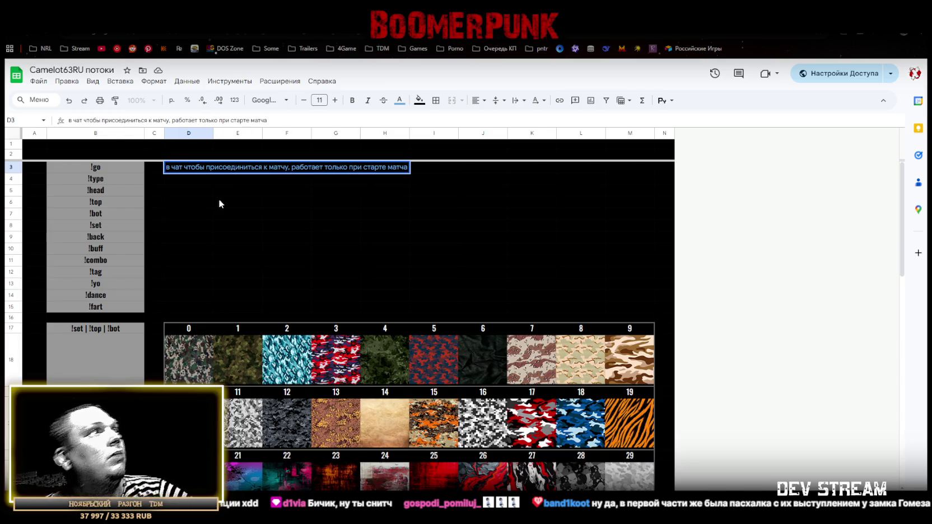
key("Return")
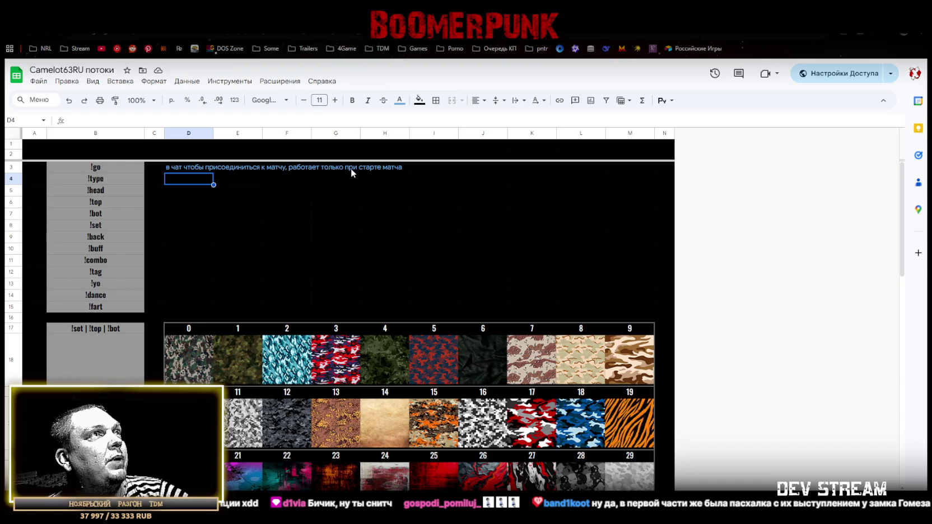
End the D3 note with '!' and begin the D4 note 'до старта /после смерти - чтобы сменить тип персонажа'
left_click(385, 166)
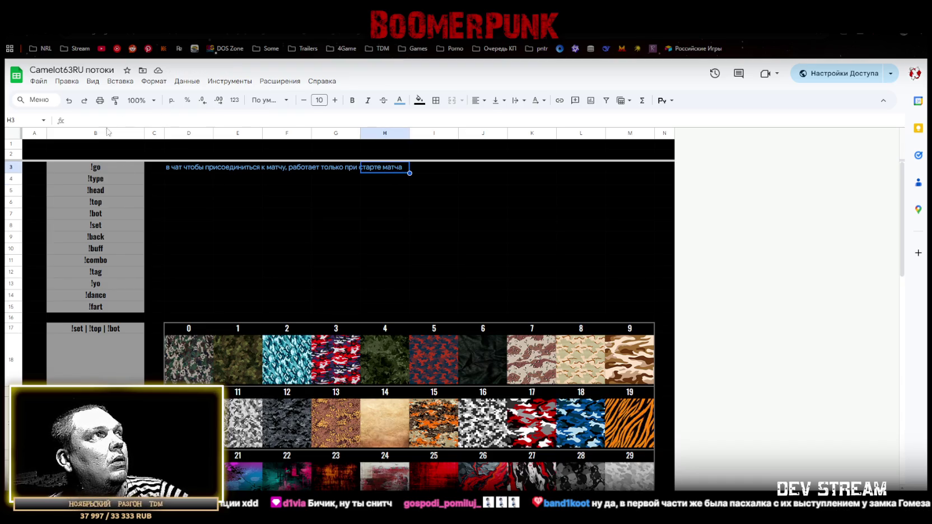
left_click(185, 166)
type("!")
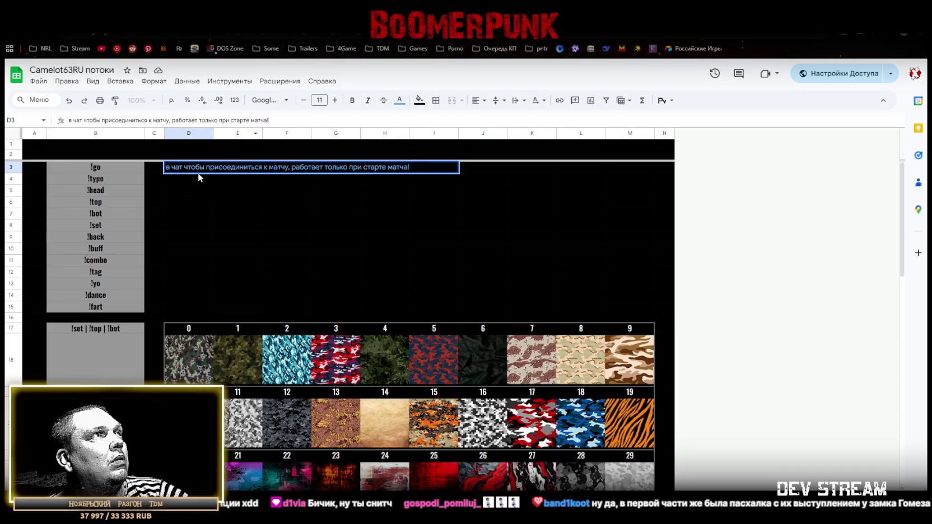
key("Return")
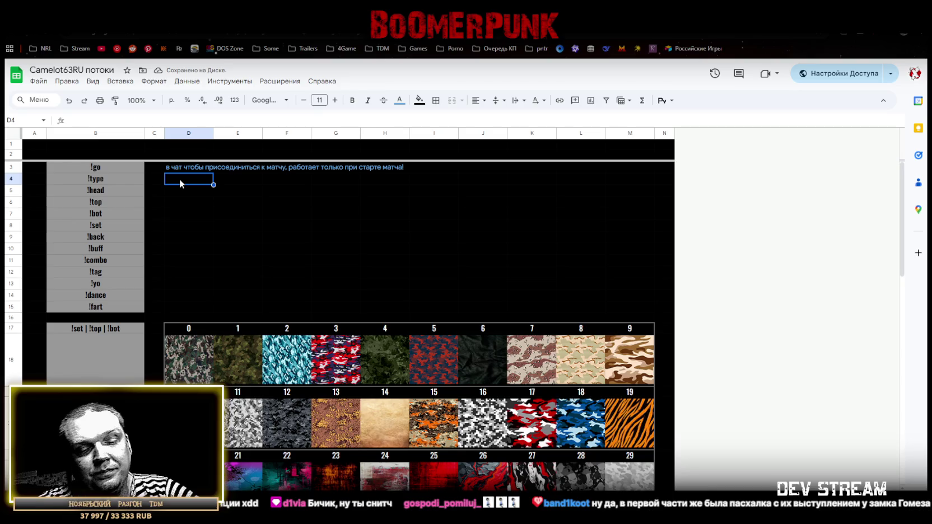
type("до")
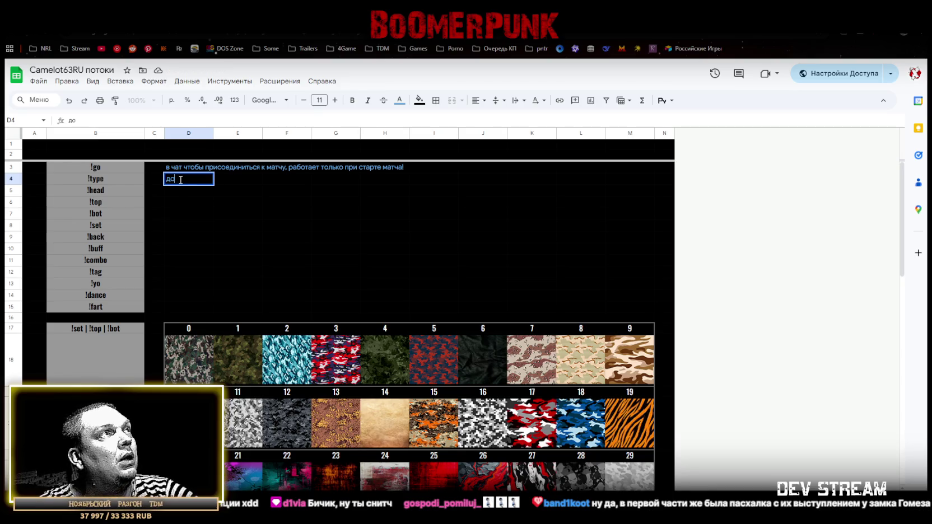
type(" старта")
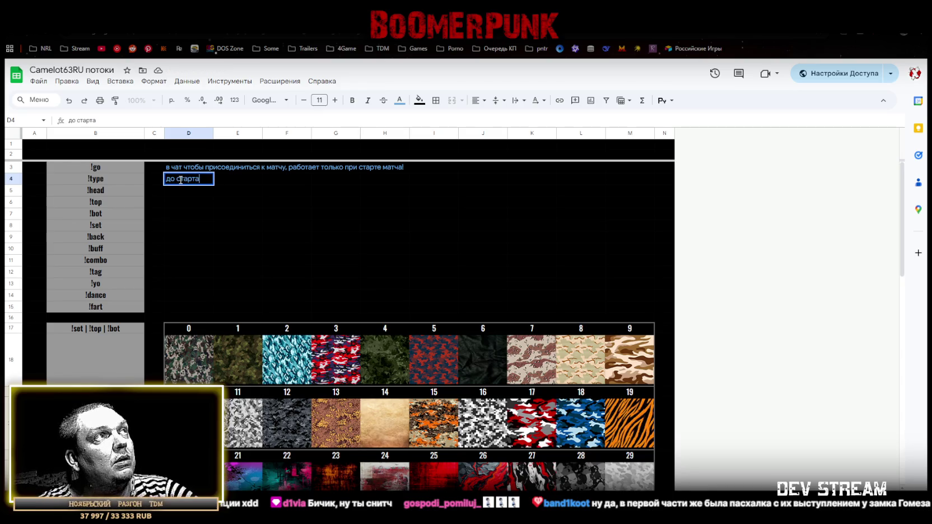
type(" /после смерти - чтобы сменить тип персонажа")
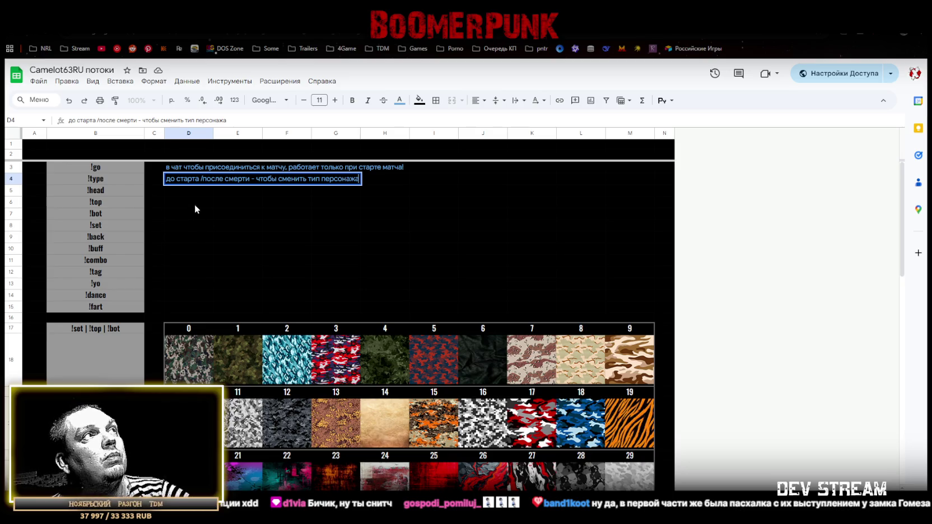
Rewrite D4 as 'только до старта матча! чтобы сменить тип персонажа (ЦЕНА 2000 внутреигровой валюты)'
double_click(201, 179)
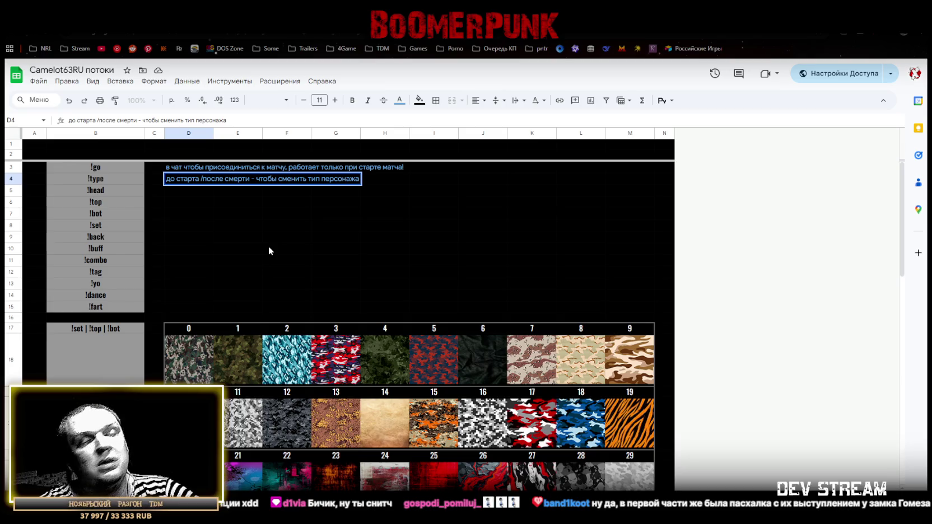
key("shift+End")
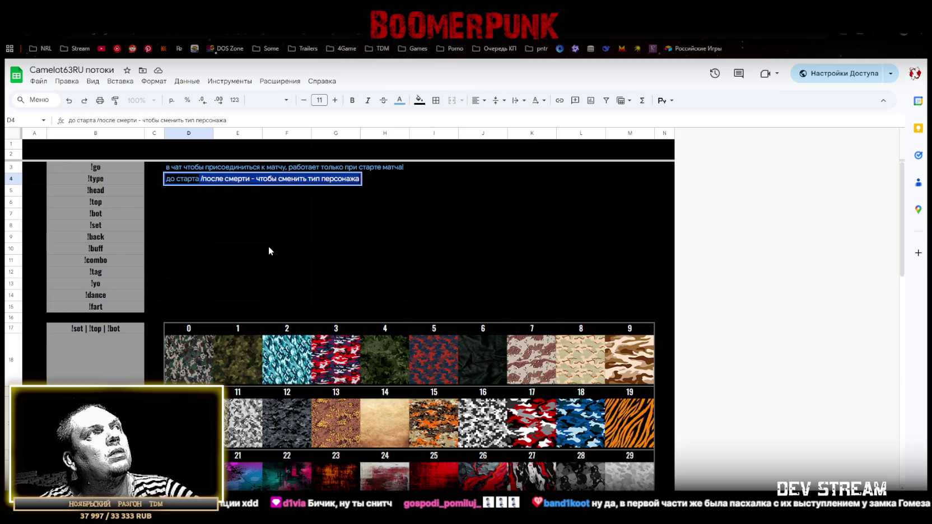
key("Delete")
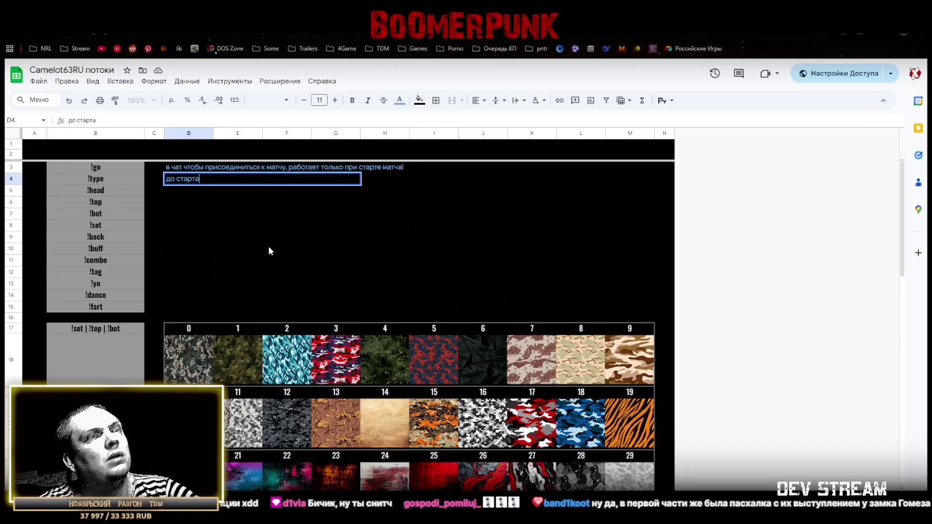
type("только до")
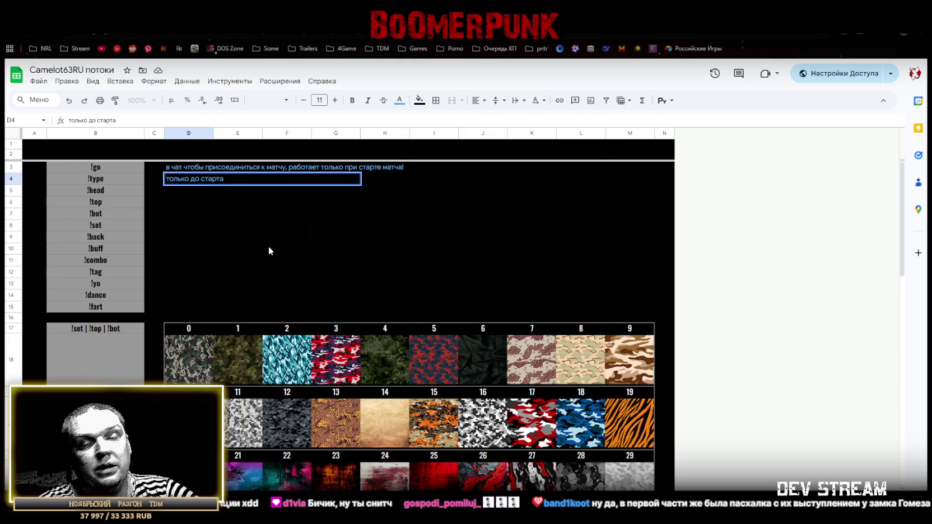
type(" старта матча")
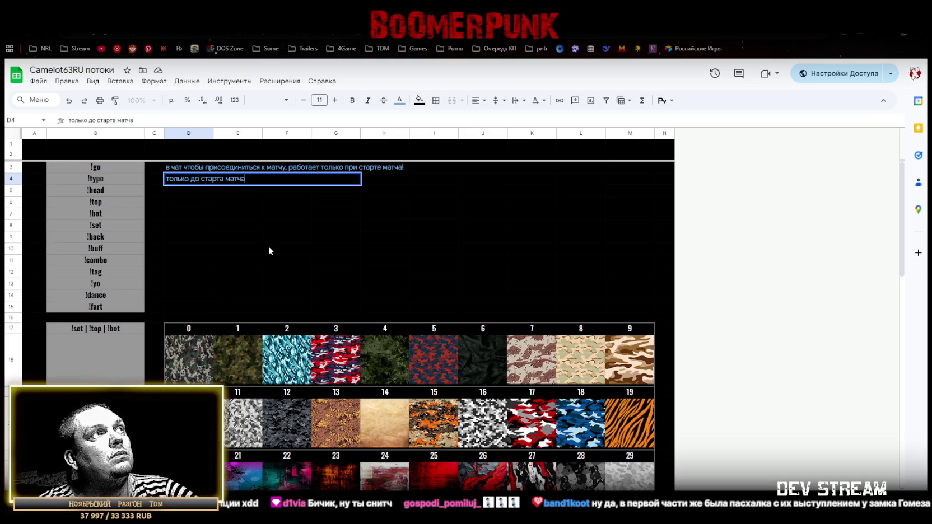
type("!")
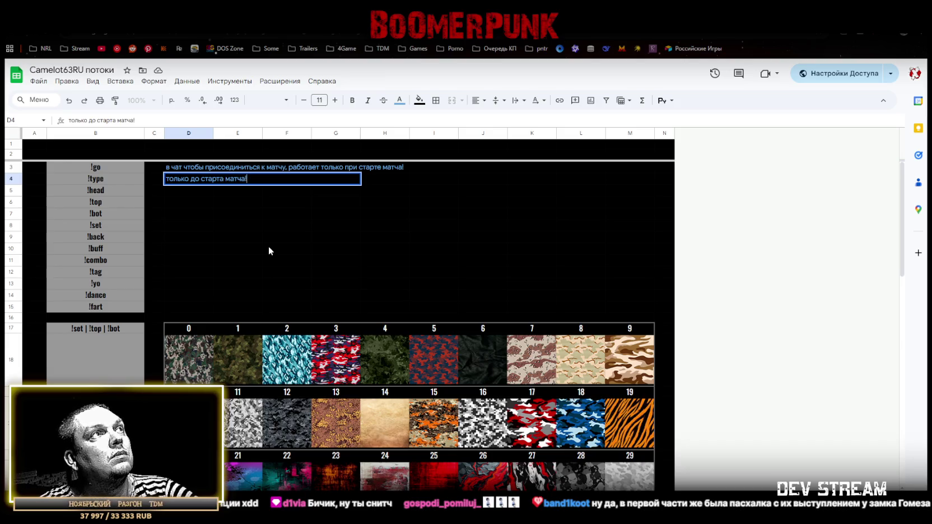
type(" чтобы сменить тип персонада (ЦЕНА")
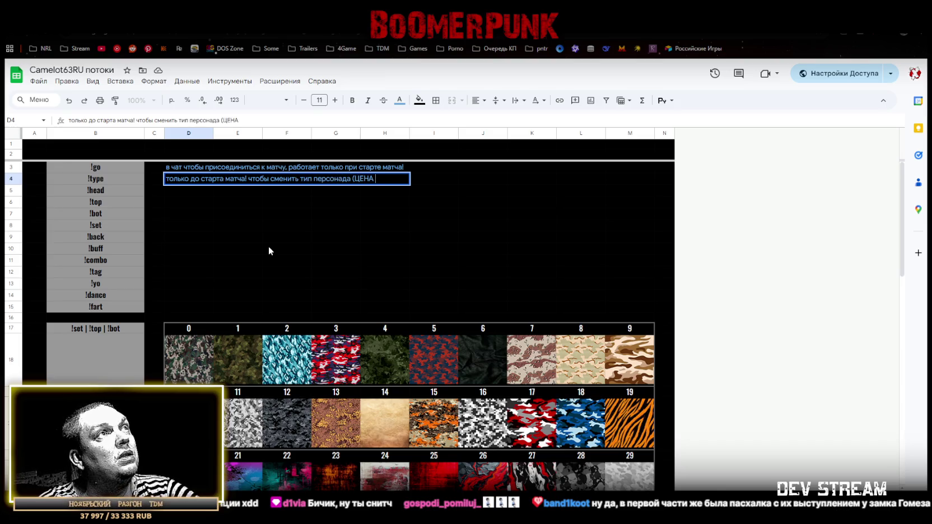
type(" 1")
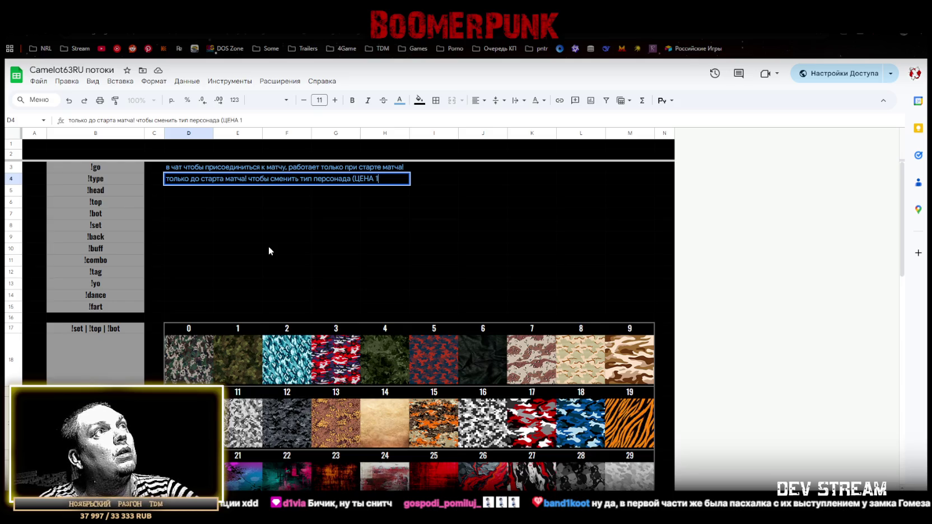
key("BackSpace")
type("2000")
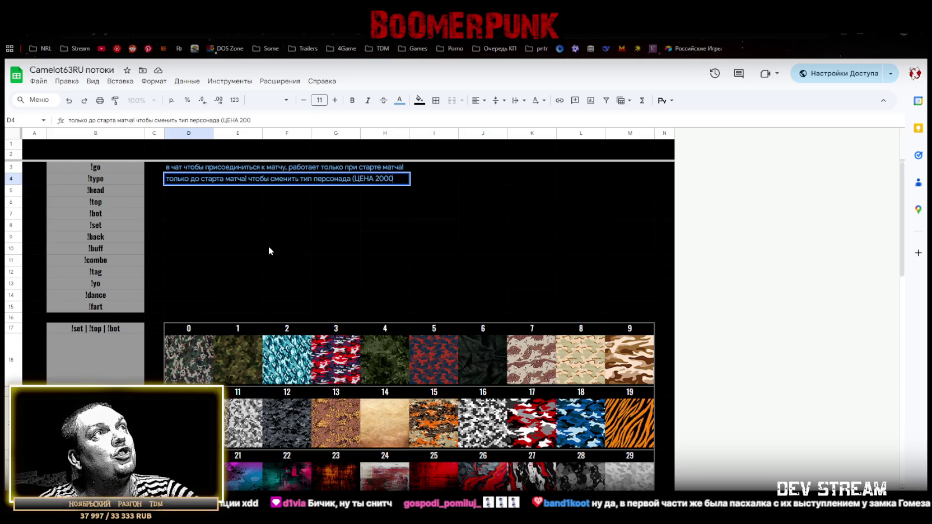
type(" внутреигровой валюты")
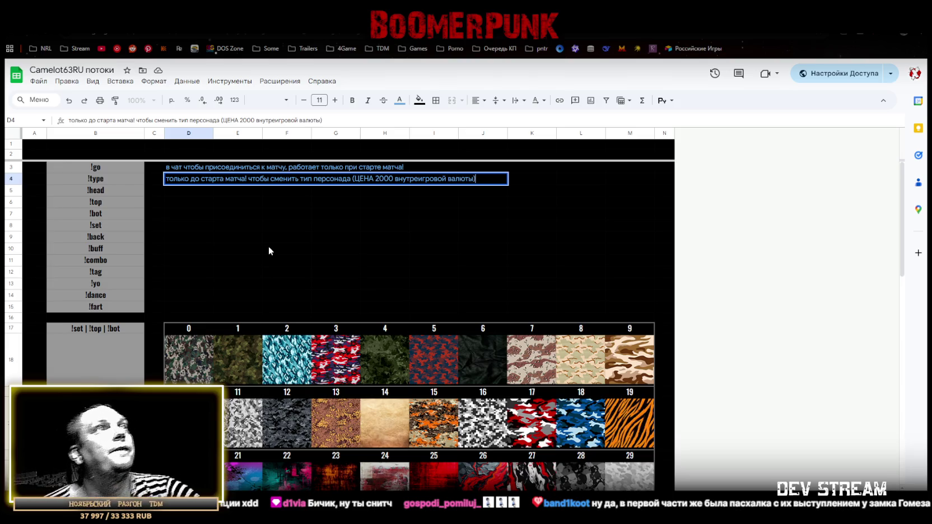
left_click(182, 193)
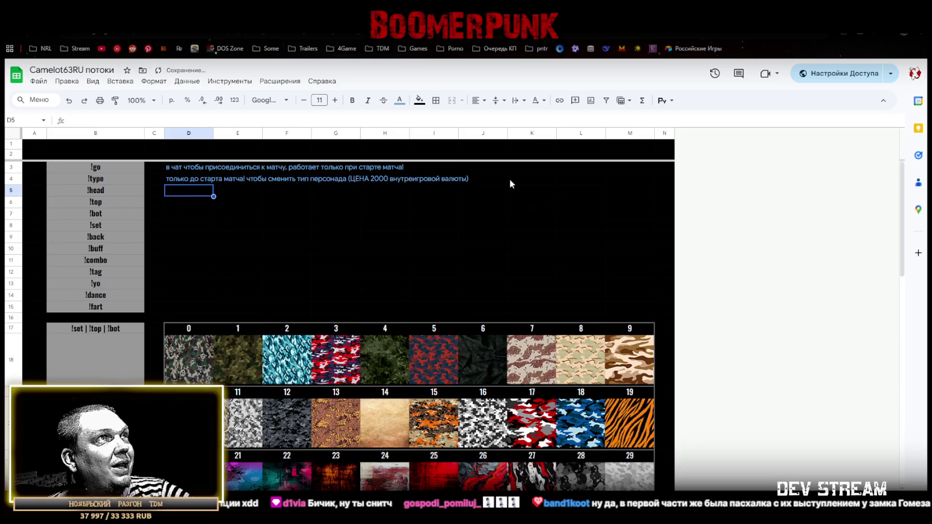
Enter 'смена головы персонажа' in D5 beside !head
left_click(180, 178)
left_click(182, 192)
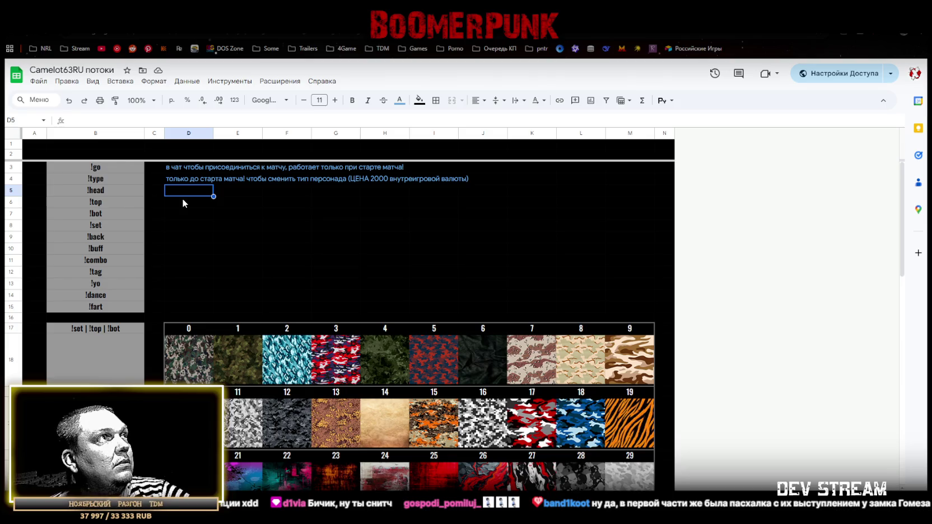
type("смен")
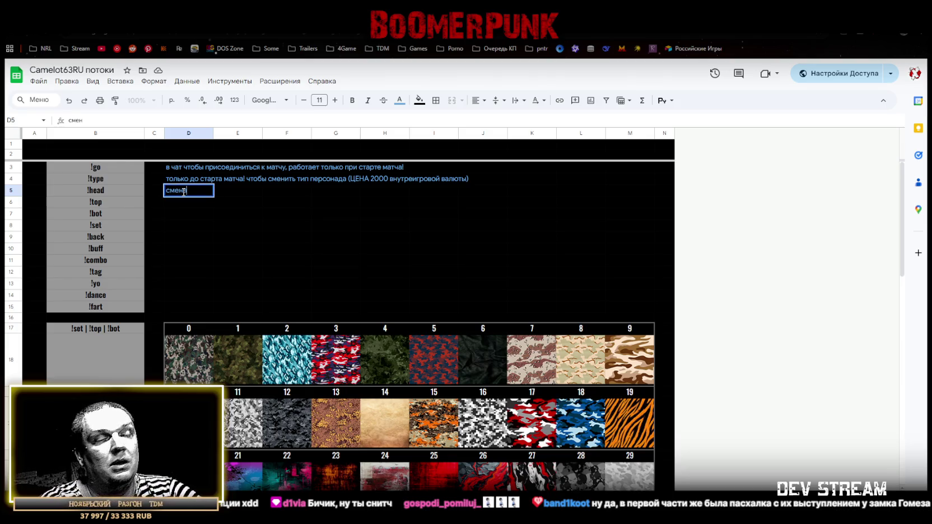
type("а головы персонажа")
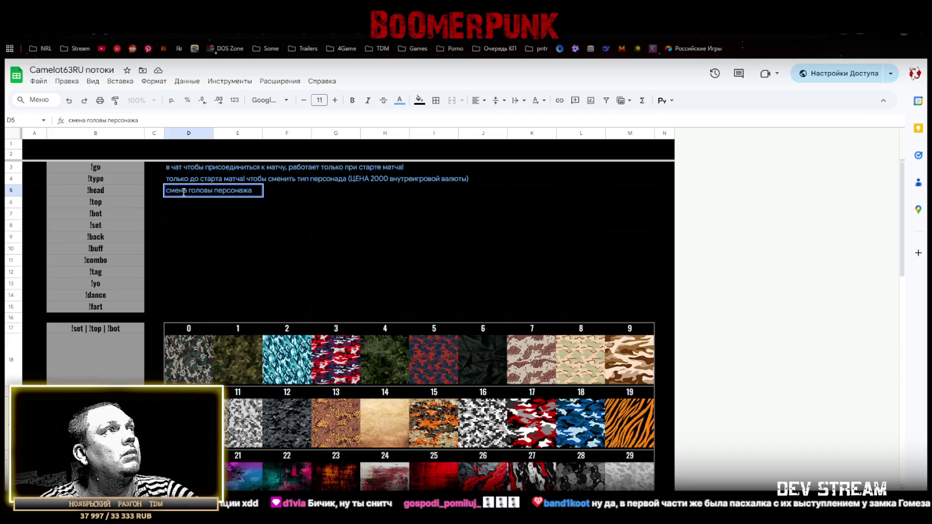
left_click(175, 207)
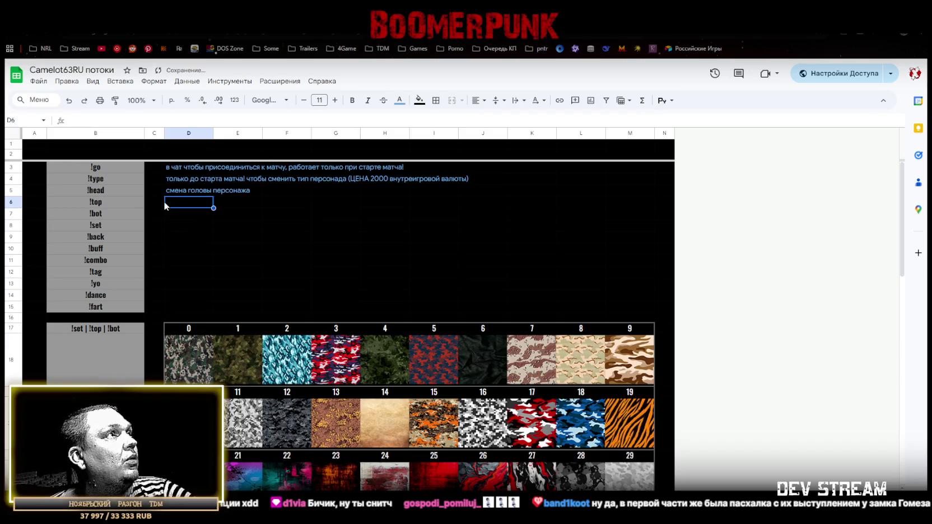
left_click(11, 224)
Move the !set row up under !head and type 'смена камуфляжа' in D6
left_click_drag(11, 225, 11, 204)
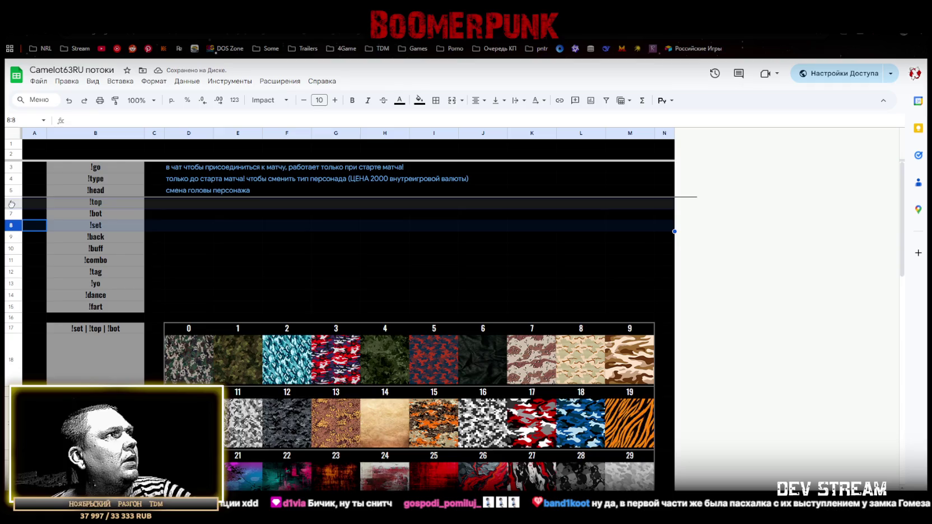
left_click(180, 202)
type("смена камуфляжа")
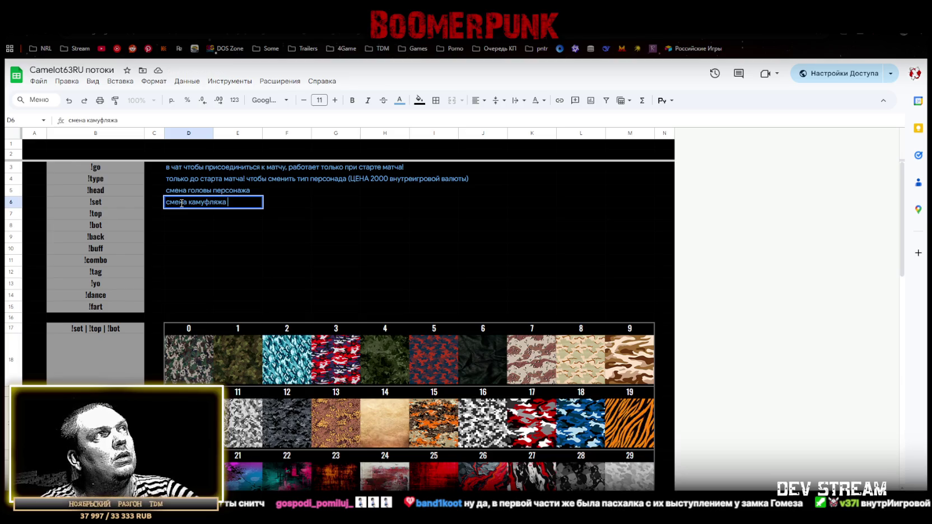
key("Left")
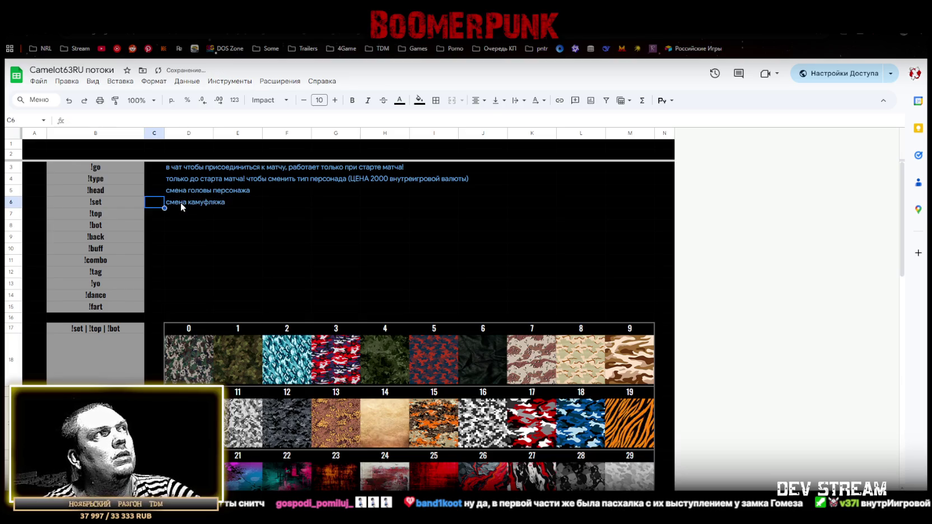
Expand D6 to 'смена текстуры всего камуфляжа' and copy it
left_click(181, 203)
left_click(87, 120)
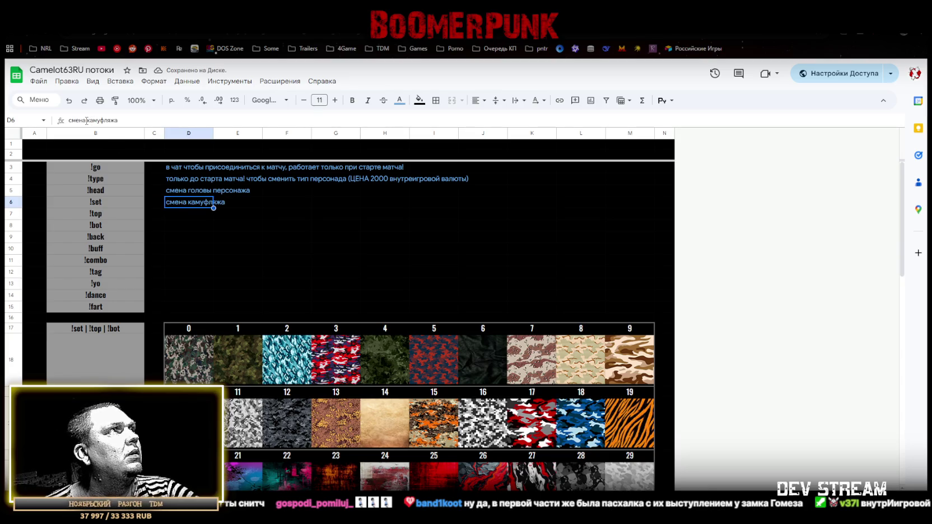
type("текстуры всего")
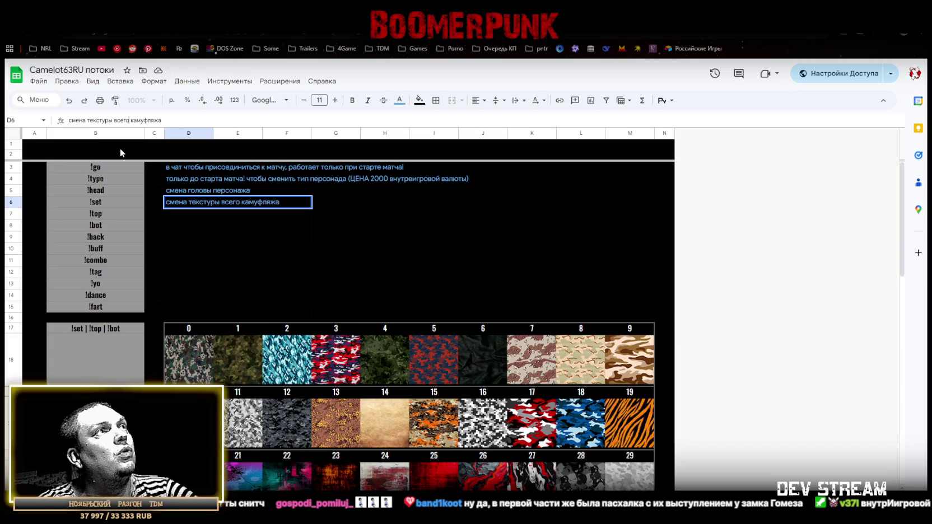
key("Return")
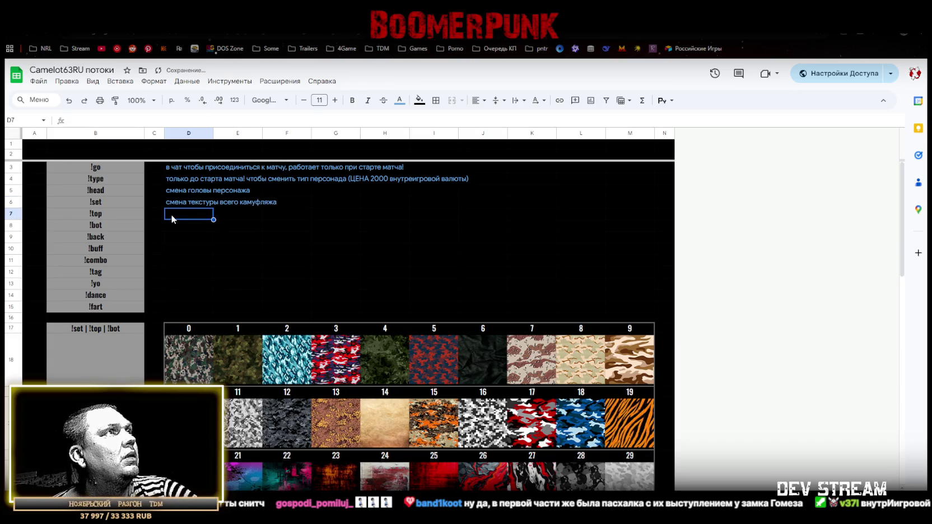
left_click(173, 201)
key("ctrl+c")
Paste the description into D7 for !top, replacing 'всего' with 'куртки', and copy it
left_click(170, 212)
key("ctrl+v")
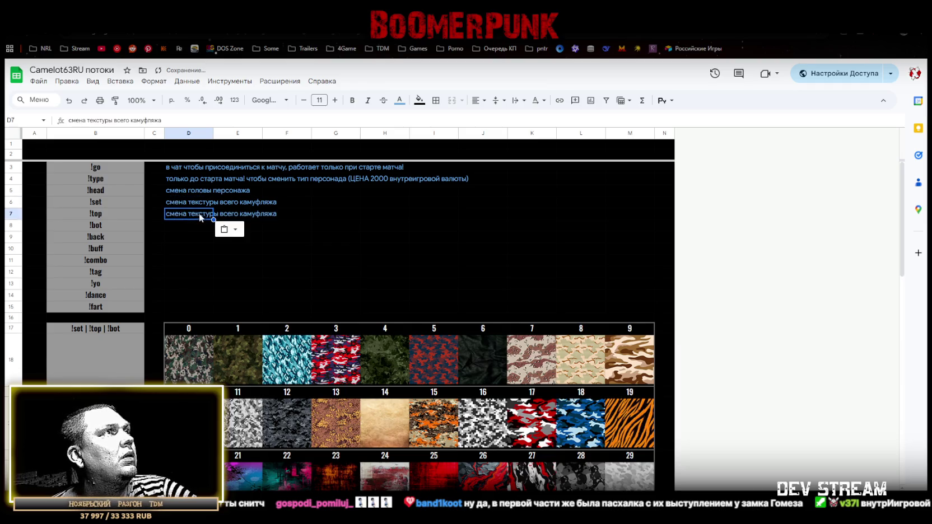
double_click(114, 120)
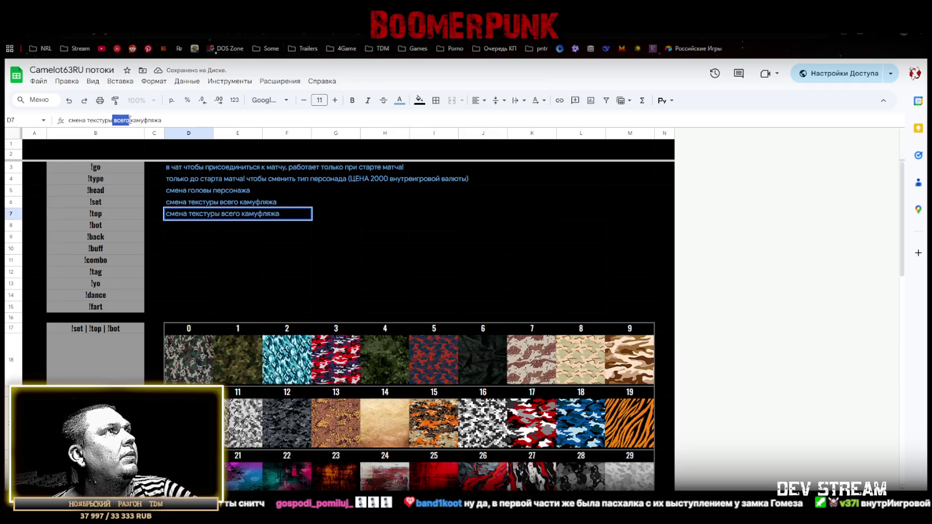
type("куртки")
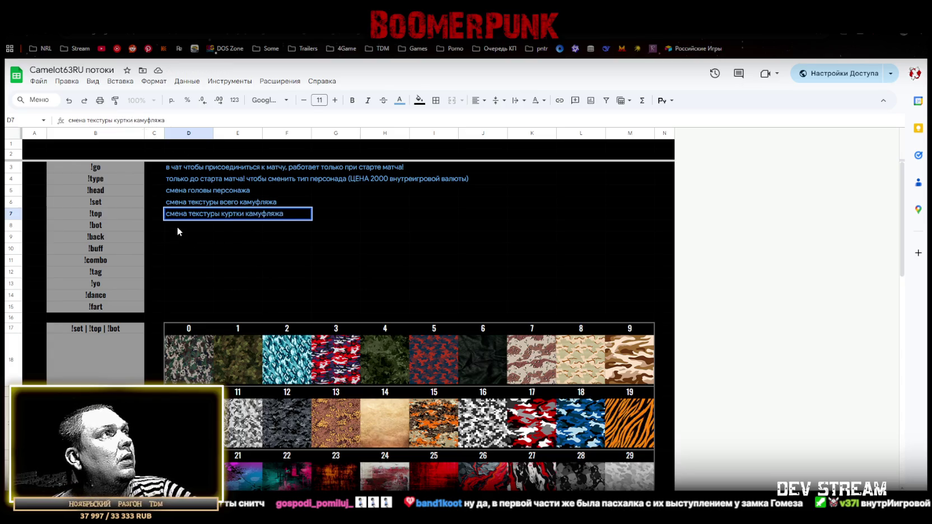
key("Return")
left_click(175, 213)
key("ctrl+c")
Paste into D8 for !bot and reword it to 'смена текстуры камуфляжа штанов'
left_click(175, 224)
key("ctrl+v")
key("Tab")
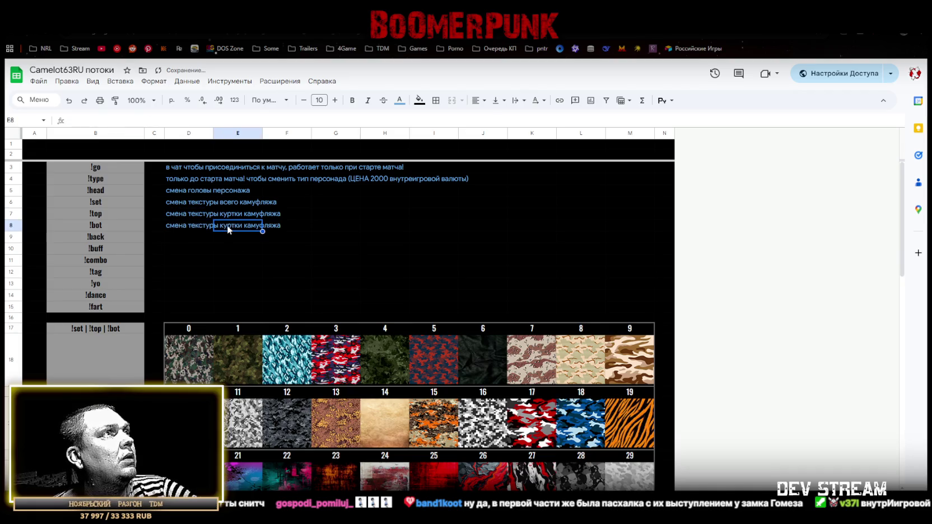
left_click(178, 228)
left_click_drag(114, 120, 133, 120)
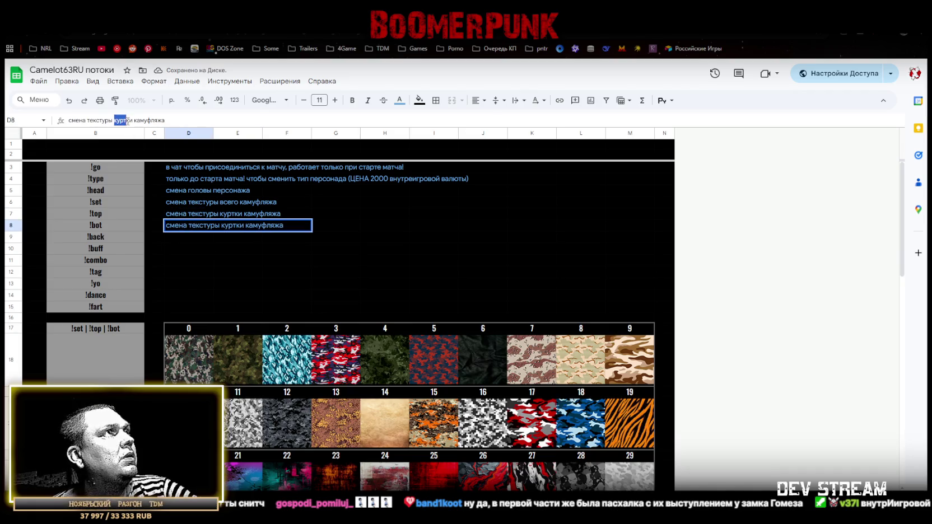
type("штанов")
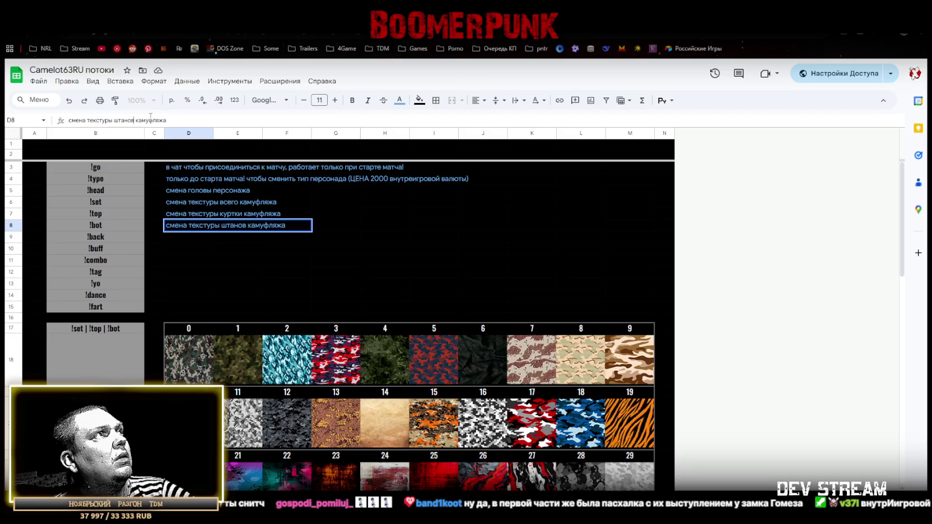
double_click(149, 120)
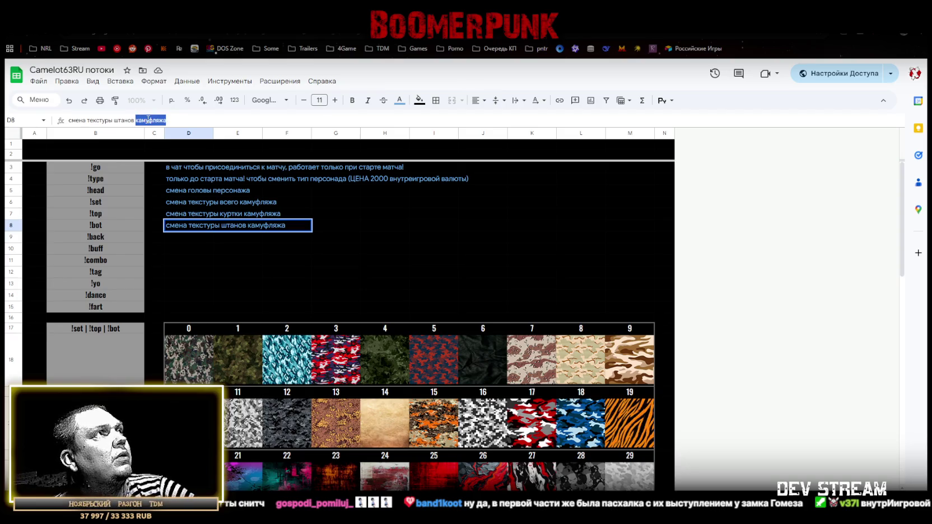
key("BackSpace")
key("ctrl+z")
type("штанов")
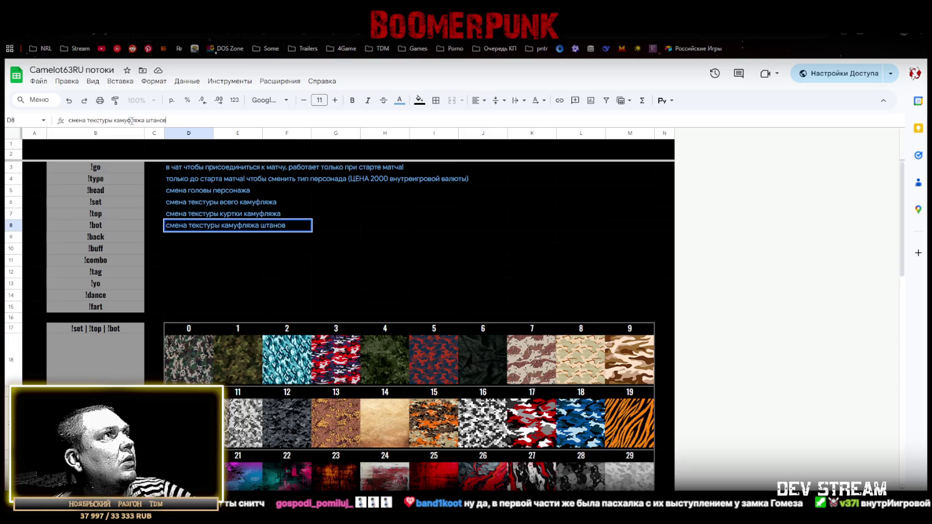
Reword D7 to 'смена текстуры камуфляжа куртки' and review D6 and D7
left_click(209, 216)
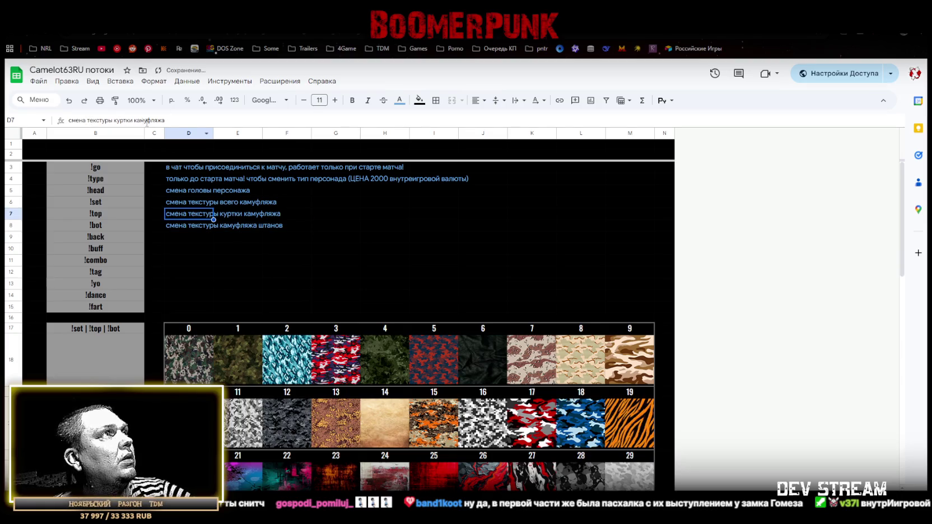
left_click(113, 120)
type("камуфляжа")
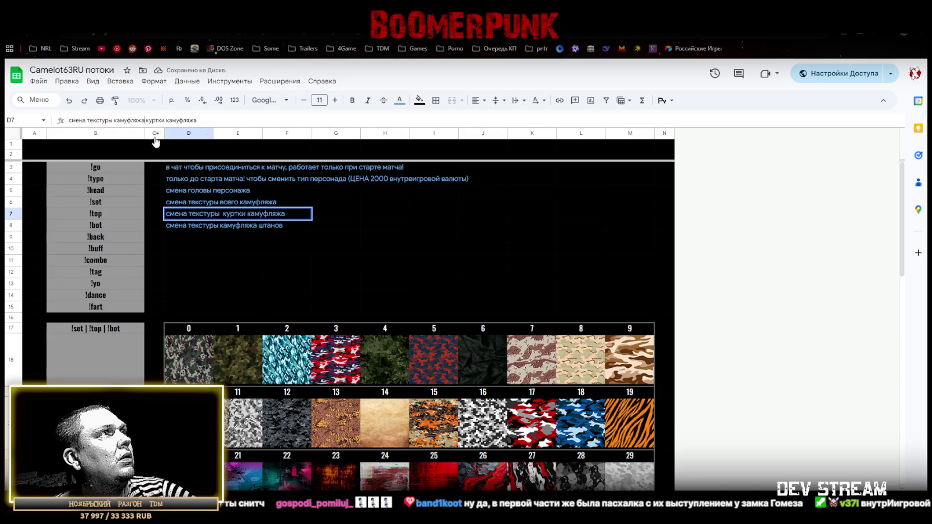
left_click_drag(166, 120, 244, 118)
key("BackSpace")
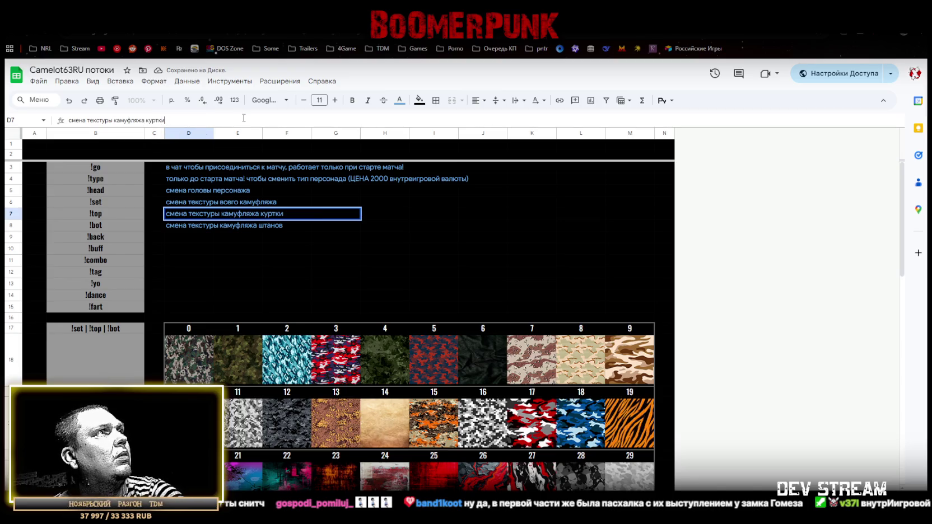
left_click(218, 203)
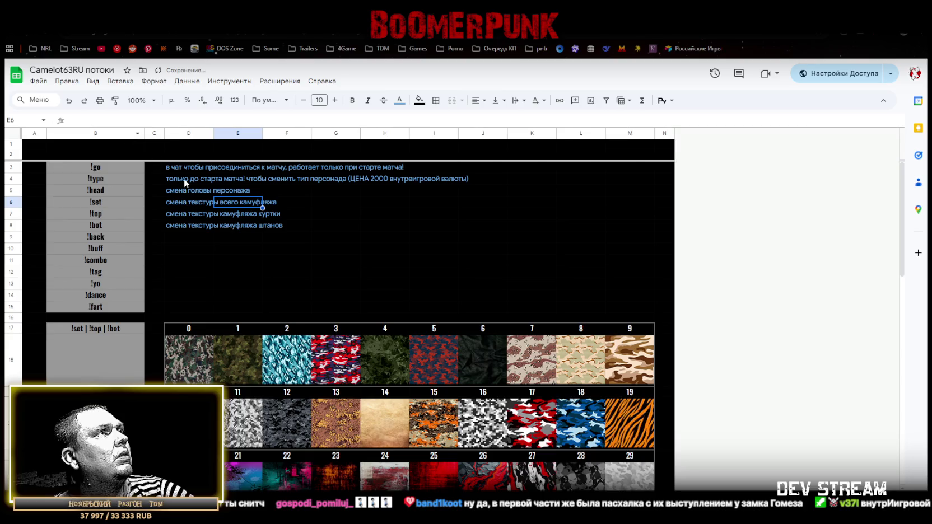
left_click(184, 202)
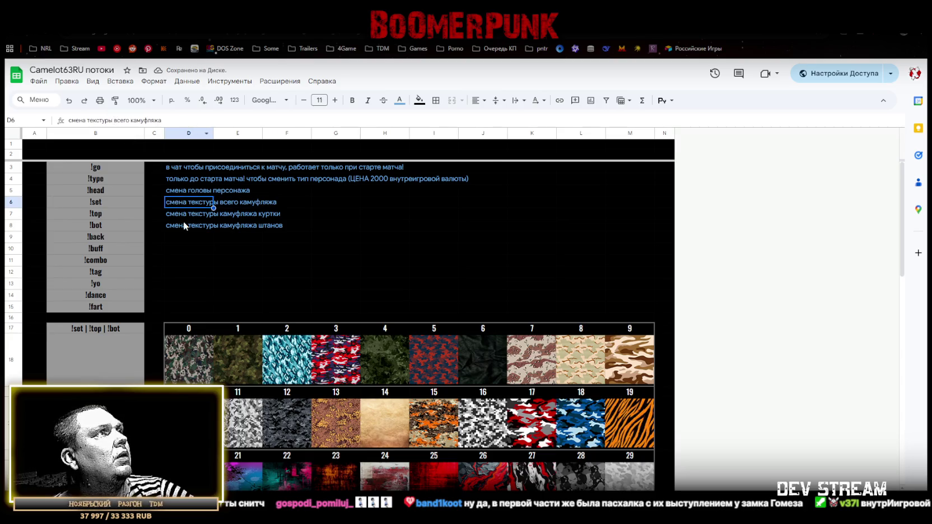
left_click(187, 216)
left_click(229, 212)
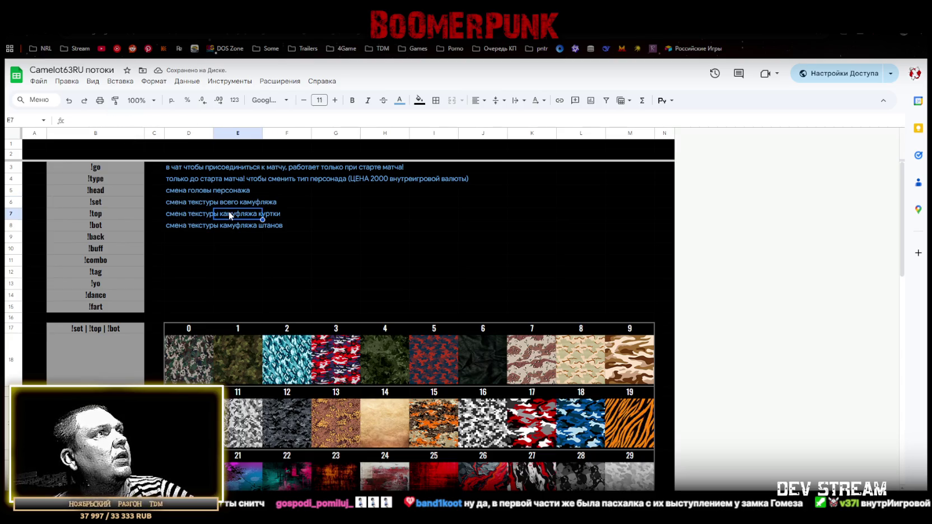
Correct 'внутреигровой' to 'внутриигровой' in the D4 !type description
left_click(184, 200)
left_click(183, 216)
left_click(187, 224)
left_click(170, 236)
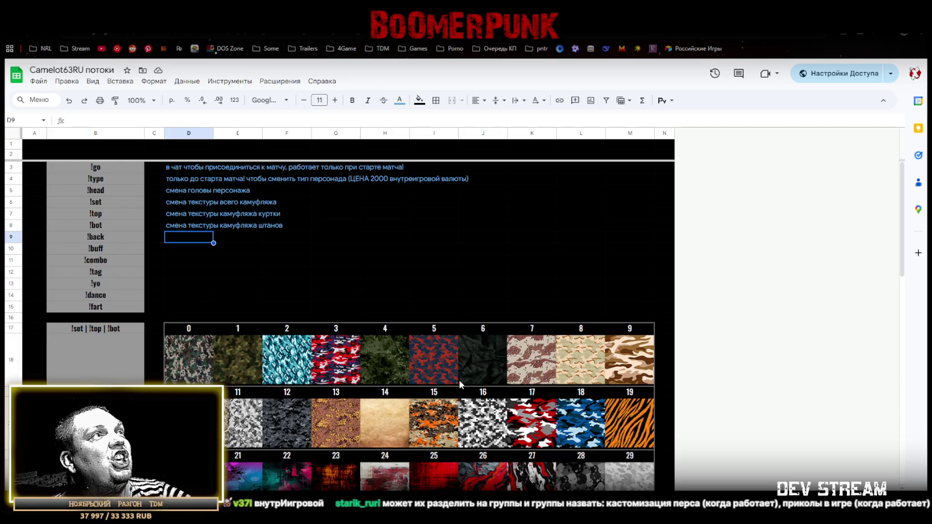
left_click(418, 178)
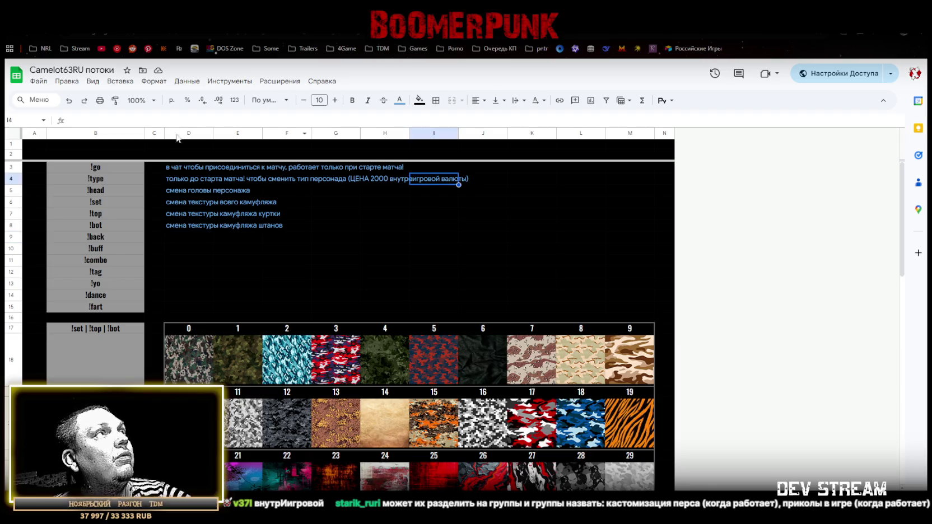
left_click(187, 178)
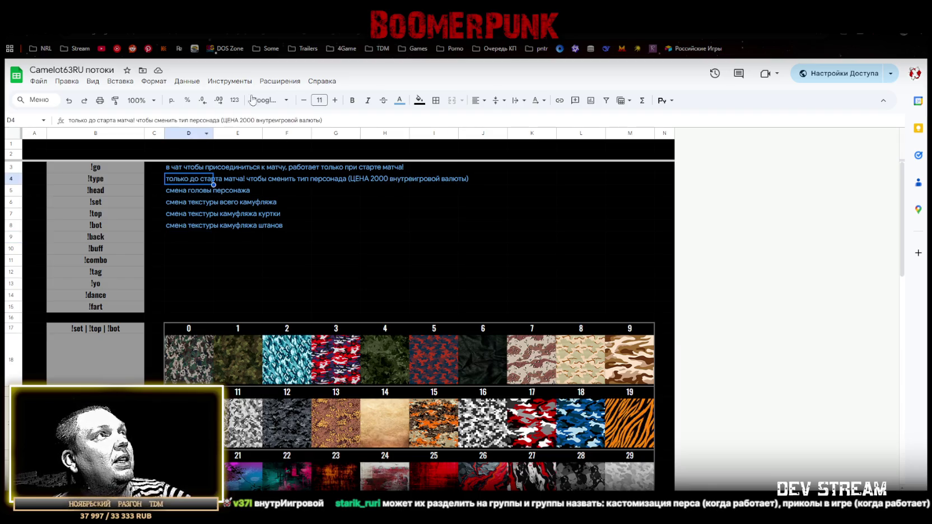
left_click(274, 120)
type("и")
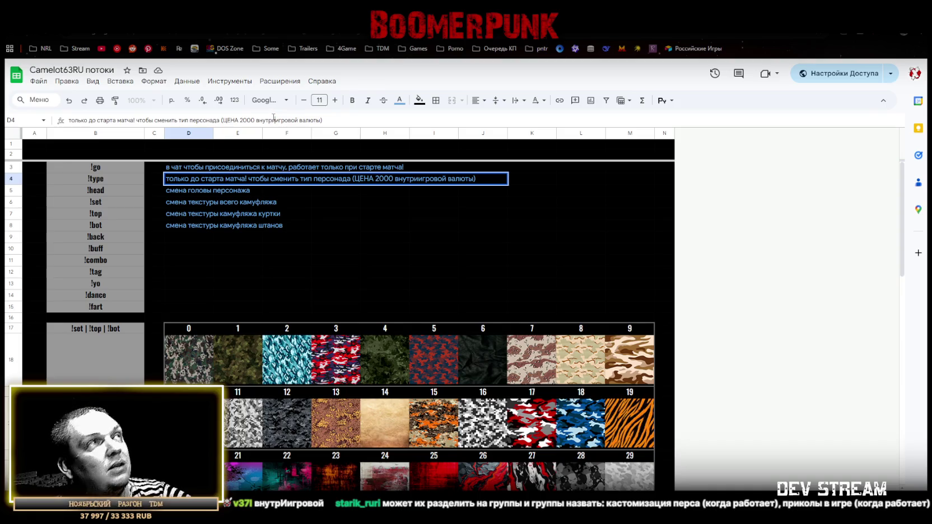
left_click(224, 202)
left_click(181, 179)
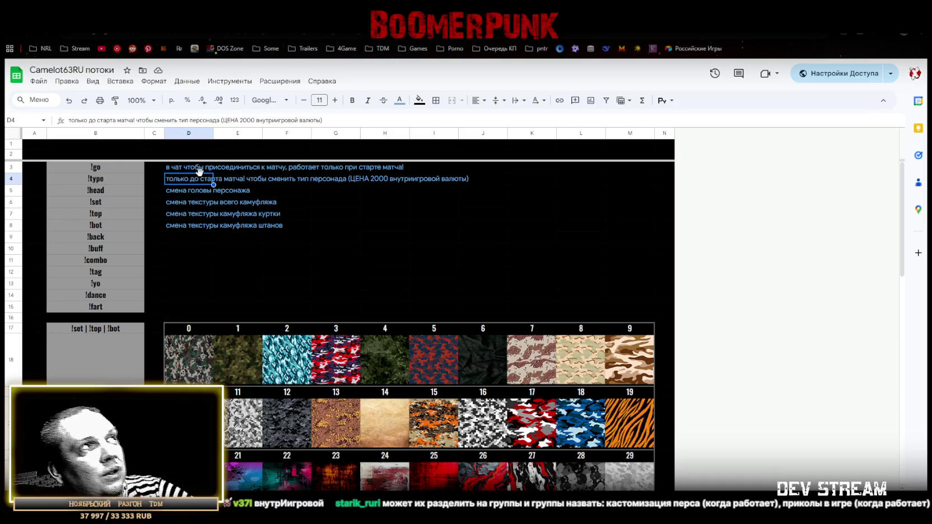
Review the D3:D8 descriptions and begin the D9 !back note 'смена предмета на спине (ТОЛЬ'
left_click(184, 223)
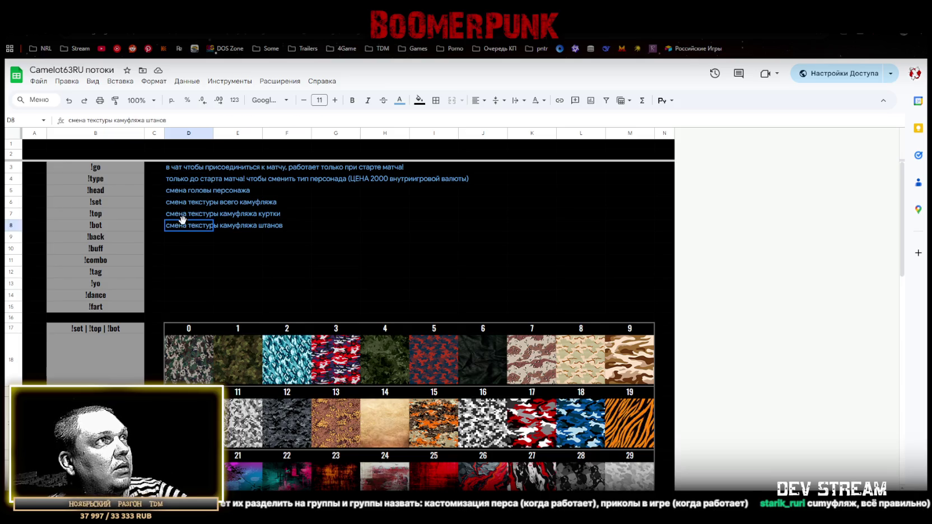
left_click_drag(172, 170, 171, 232)
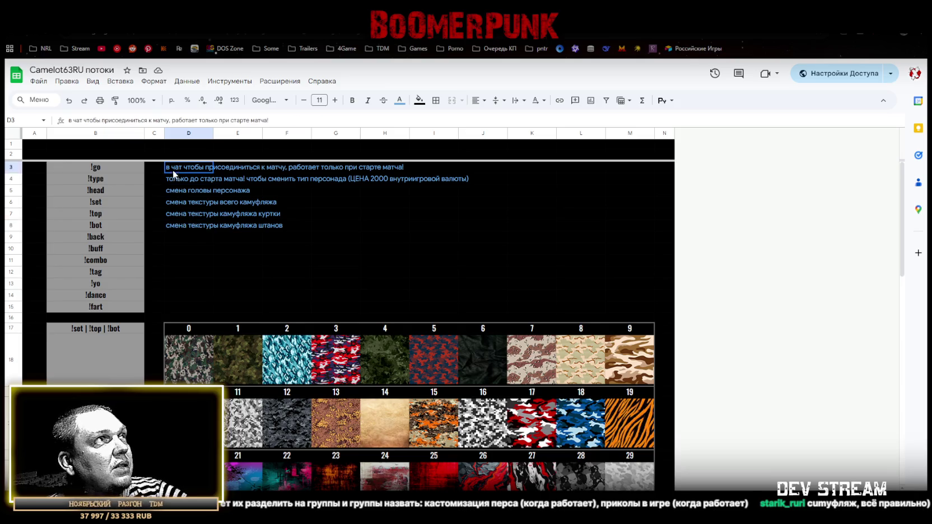
left_click(173, 237)
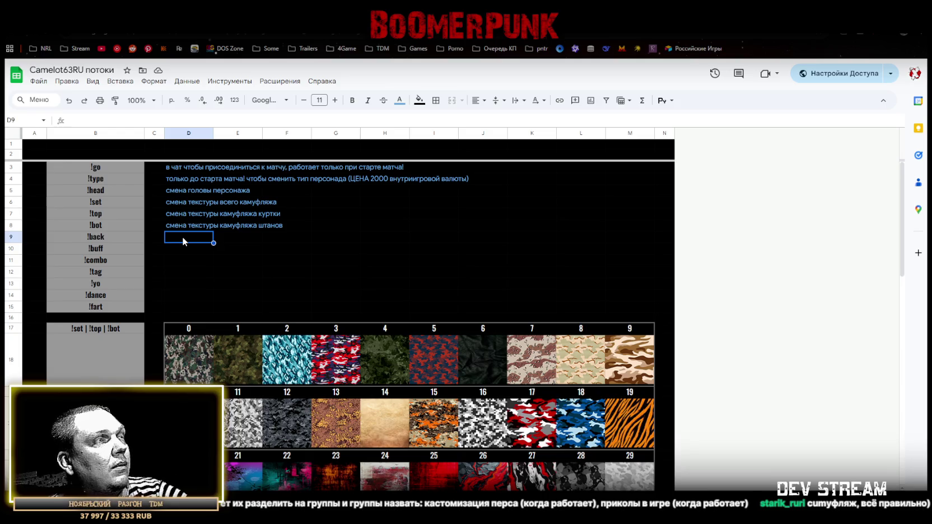
type("смена предмета на спине (ТОЛЬКО")
Finish D9 as 'смена предмета на спине (ТОЛЬКО ПОСЛЕ 8ГО УРОВНЯ!)' and start the !buff note in D10
type("ПОСЛЕ 8ГО УРОВНЯ!)")
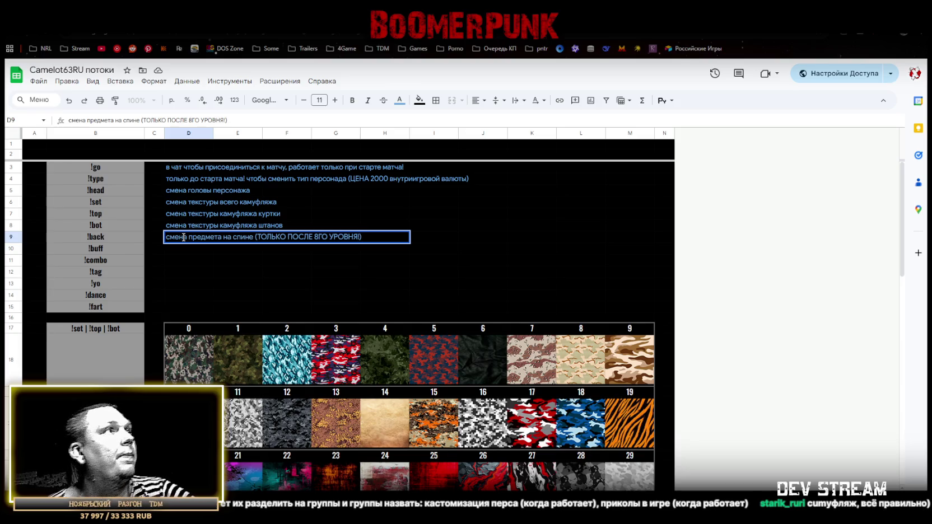
key("Return")
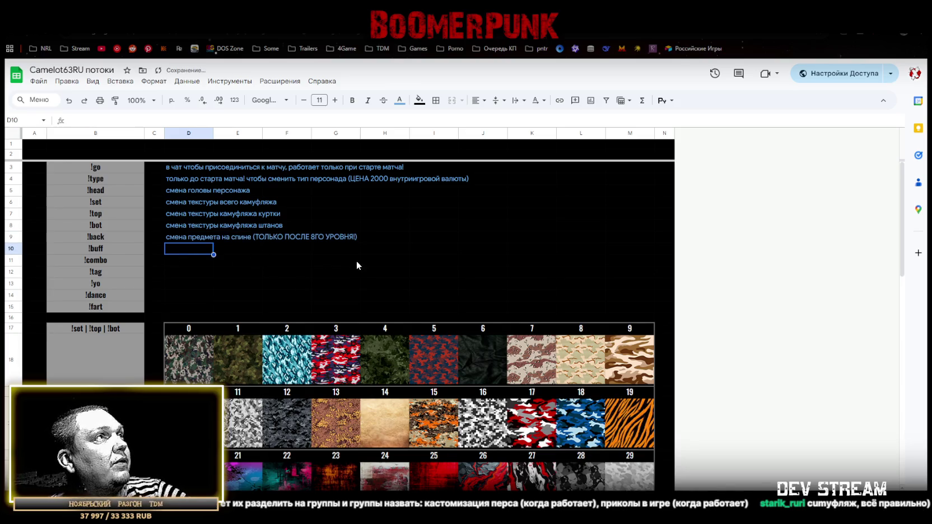
type("случ")
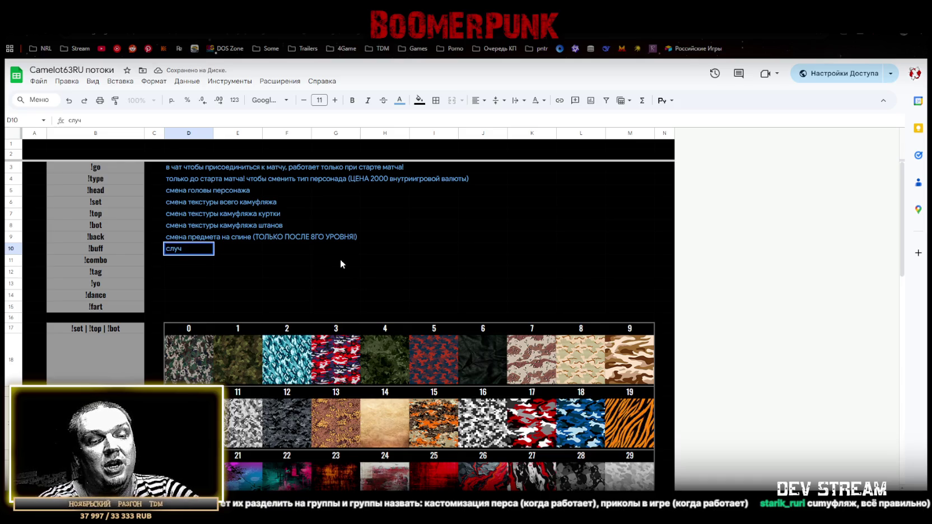
type("айно полезное и не очень")
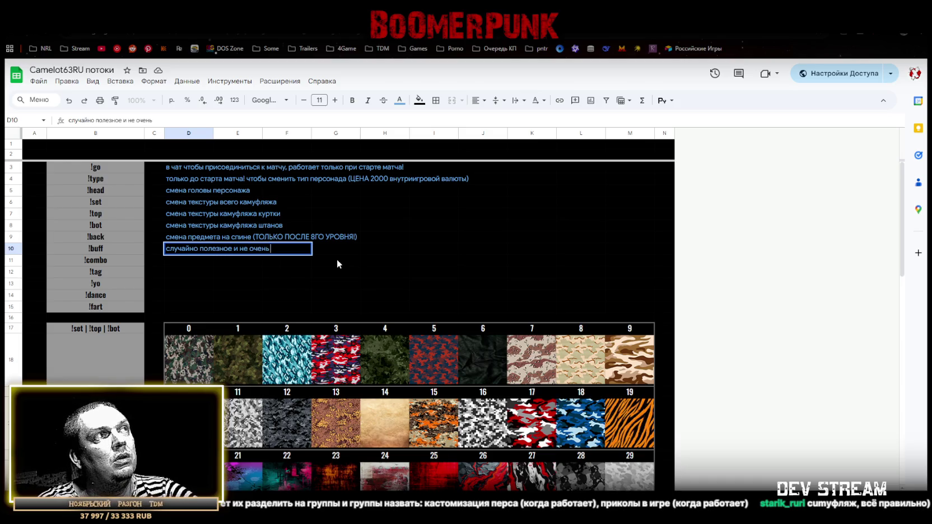
type(" влияние на св")
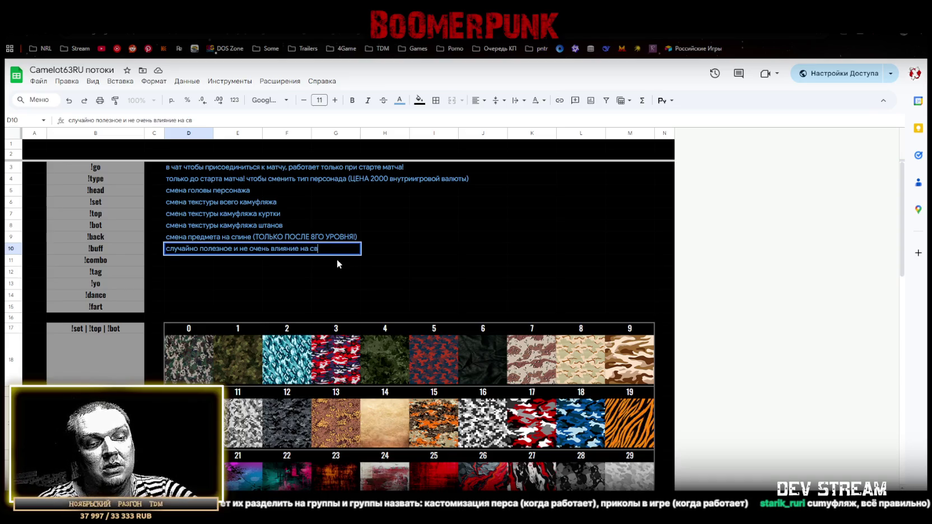
type("оего персонажа")
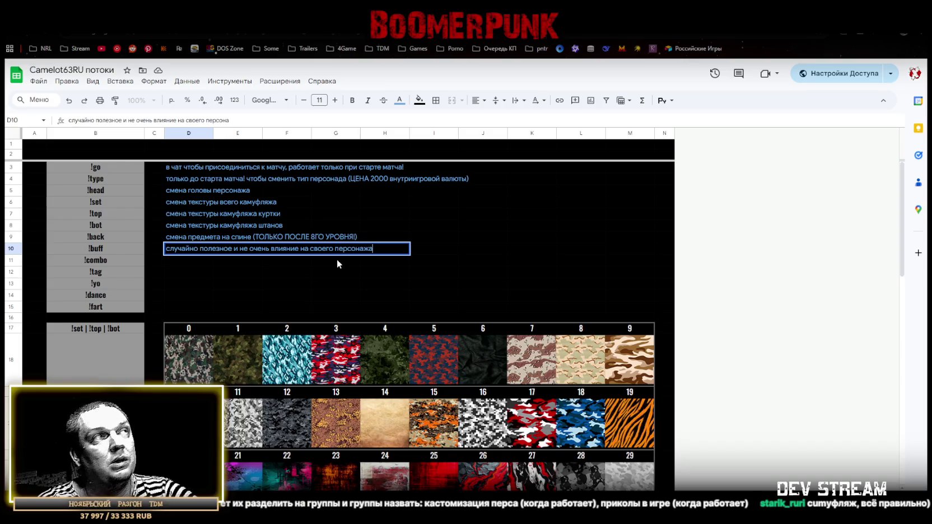
Commit the D10 !buff note and prefix it with 'ТОЛЬКО В МАТЧЕ ПОКА ЖИВОЙ!'
left_click(183, 260)
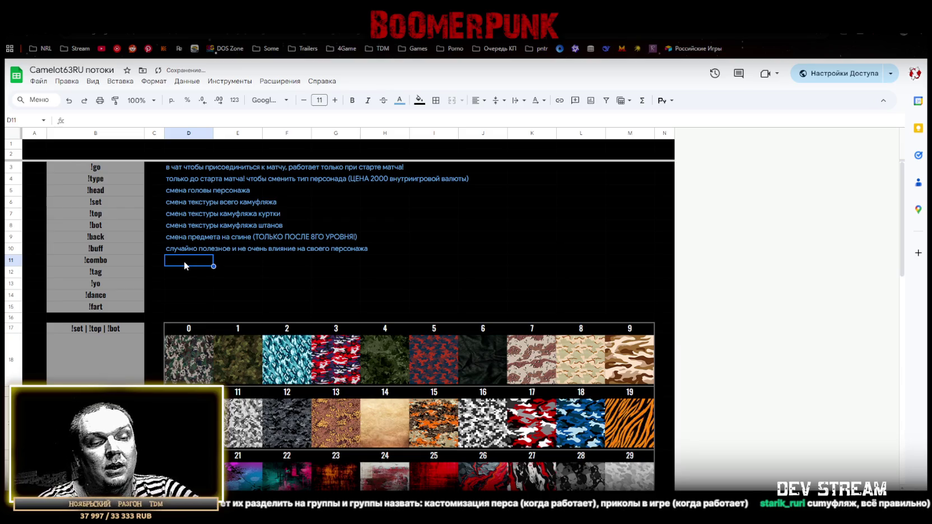
double_click(165, 249)
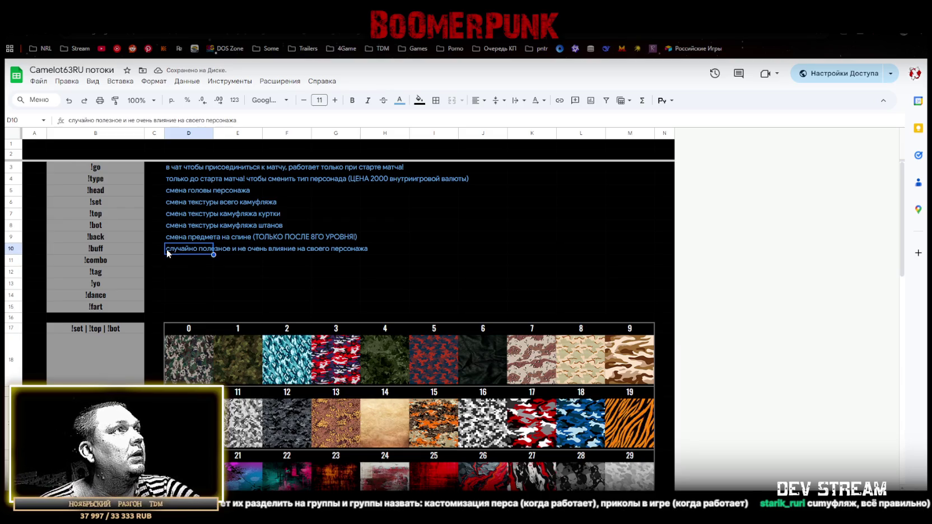
left_click(167, 249)
type("ТОЛЬКО")
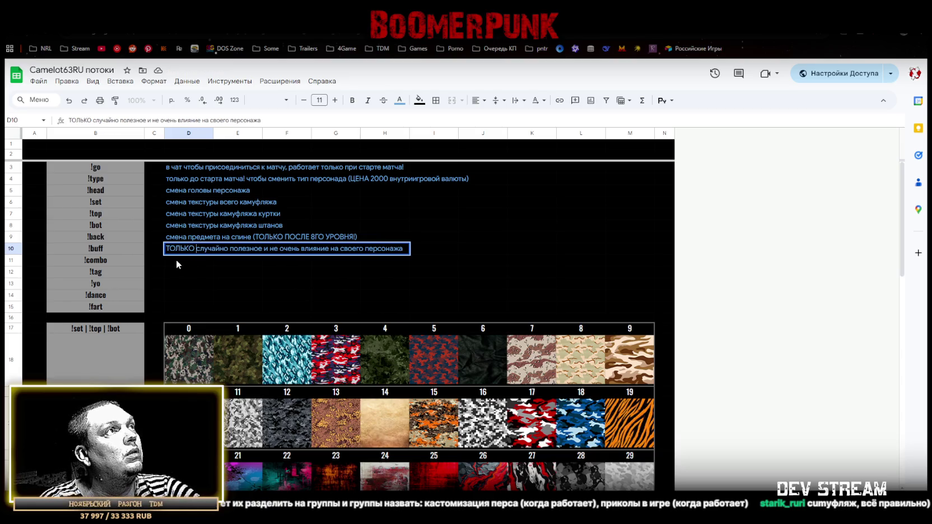
type(" В МАТЧЕ")
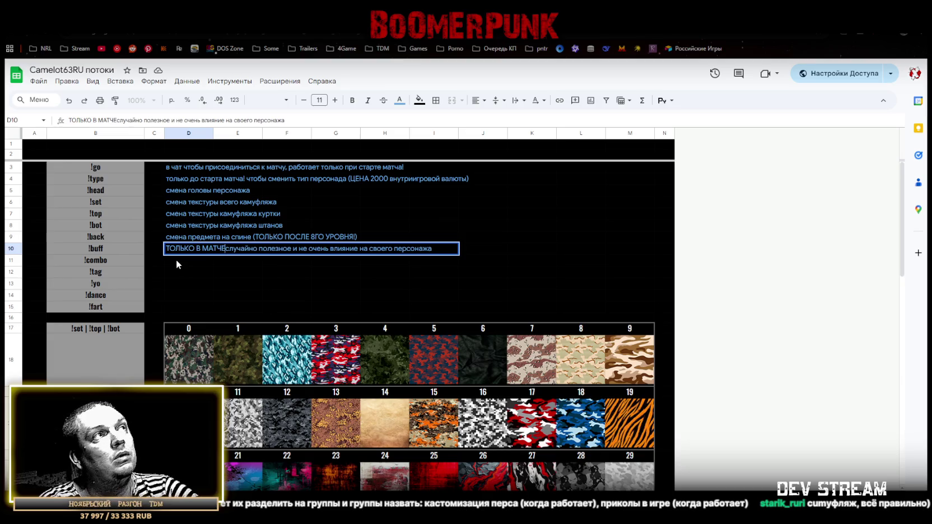
type(" ПОКА Ж")
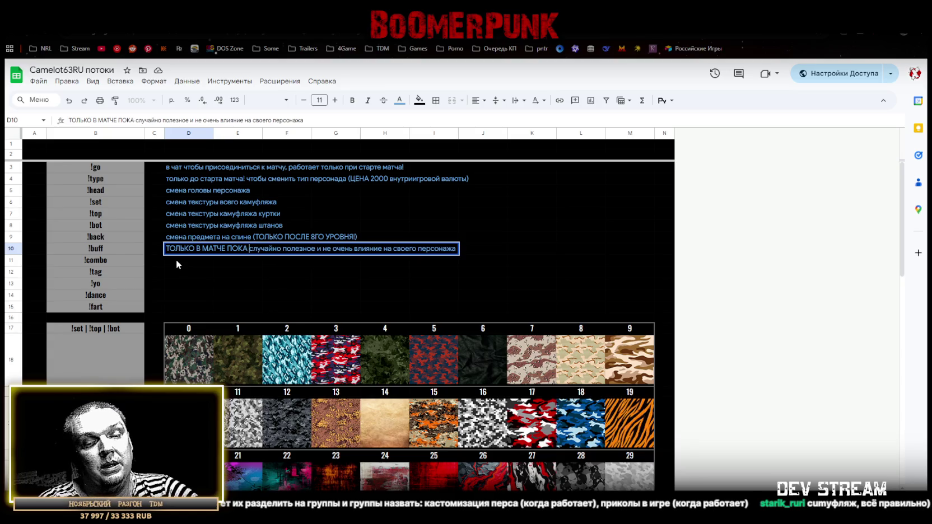
type("ИВОЙ!")
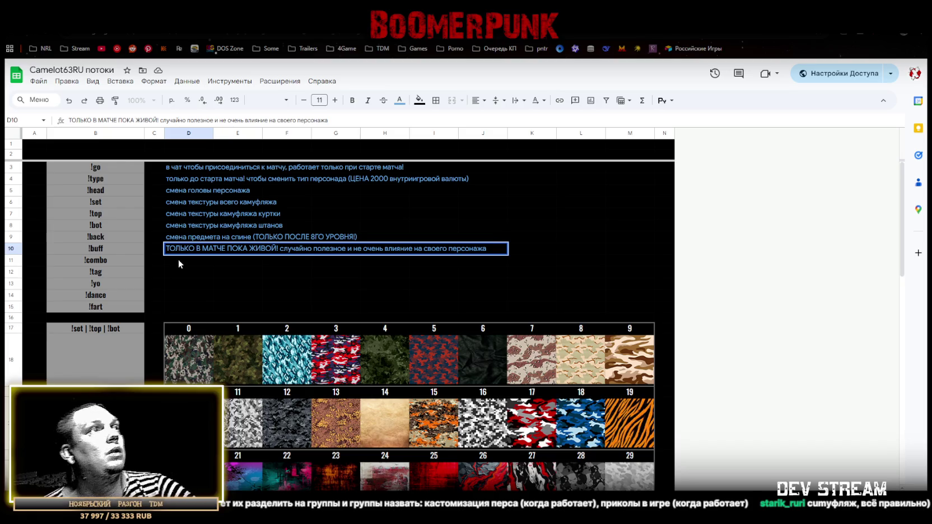
Finish the !buff description in D10 and copy it into D11 beside !combo
left_click(187, 240)
left_click(180, 249)
key("ctrl+c")
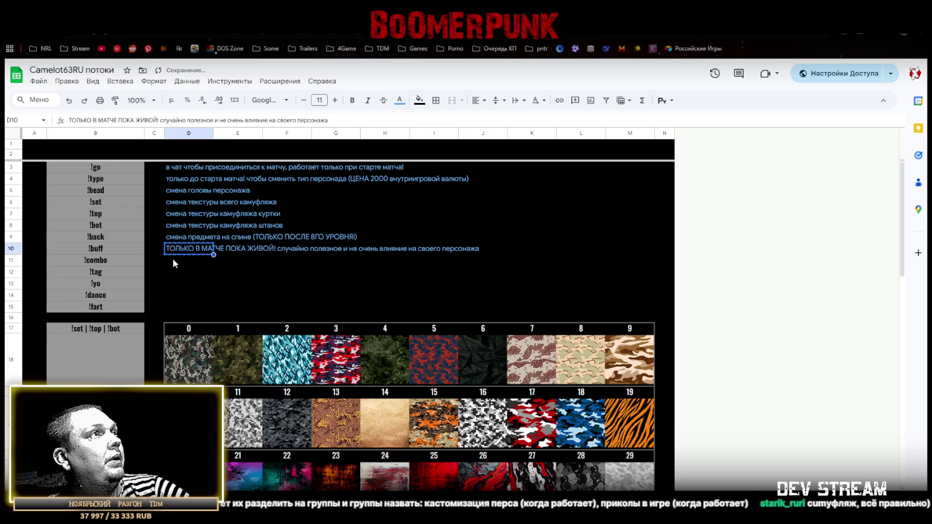
left_click(172, 259)
key("ctrl+v")
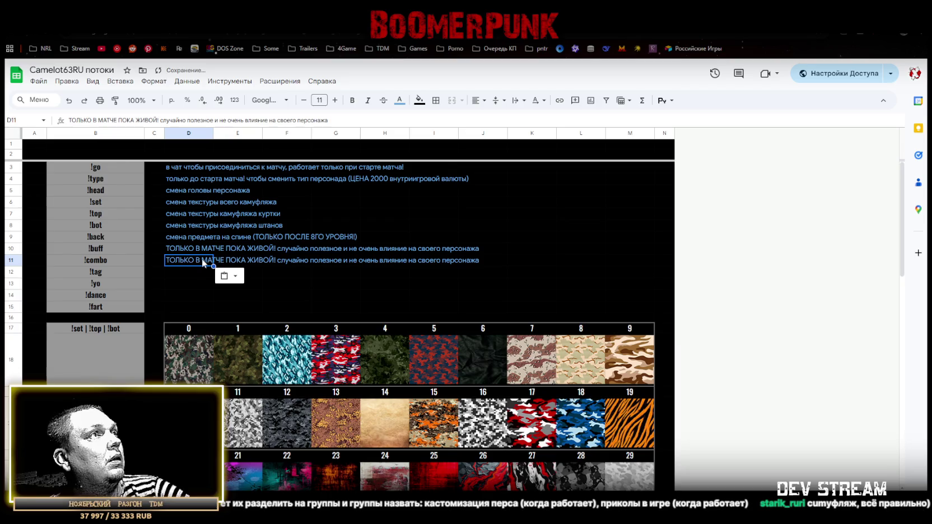
Replace D11's ending with 'после трёх убийств, можно активировать ивент карты (случайный)'
left_click(275, 261)
left_click(204, 258)
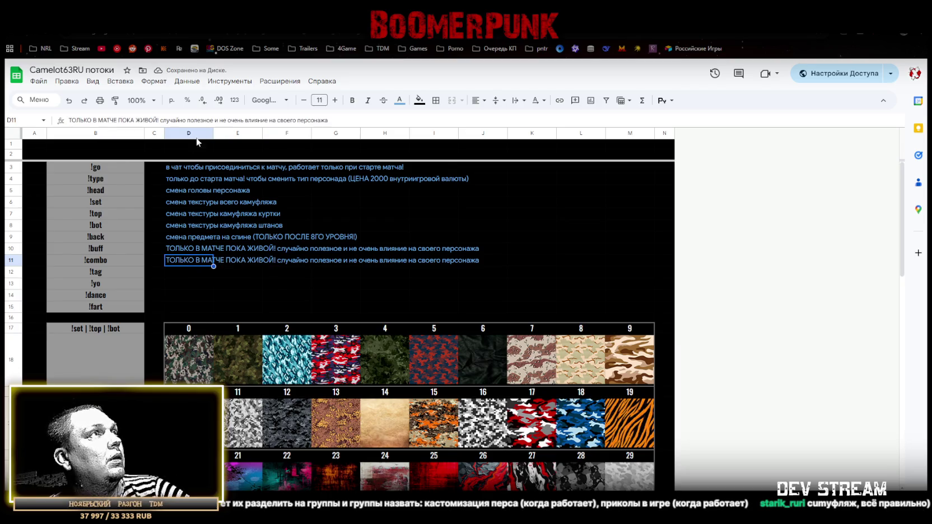
left_click(161, 120)
key("shift+End")
type("после")
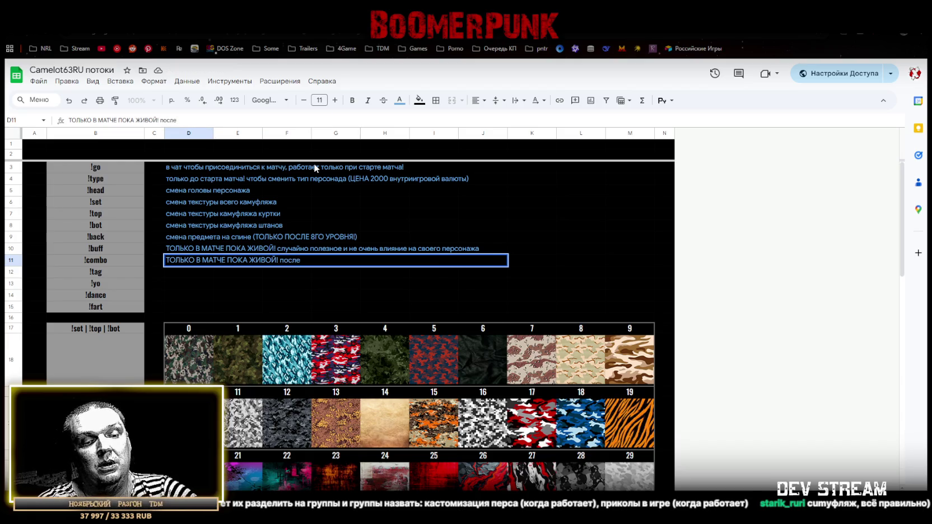
type(" трёх убийств")
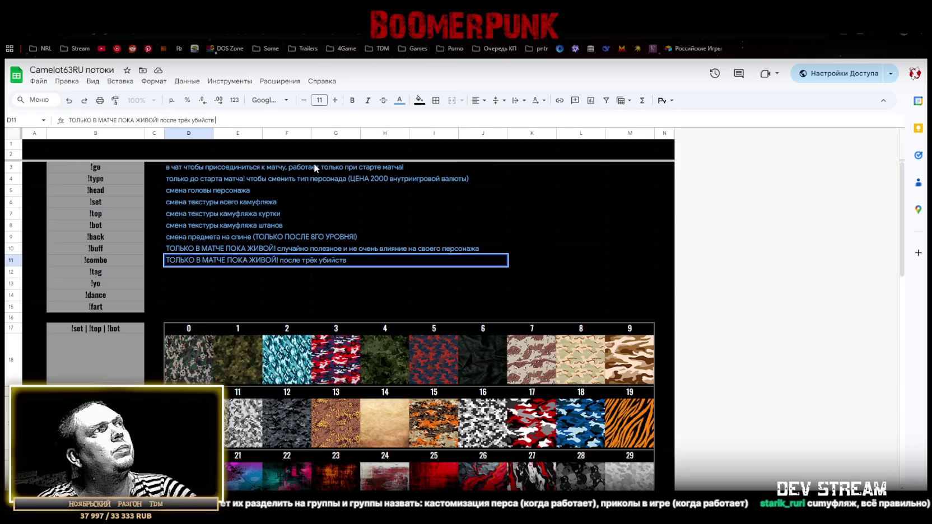
type(", можно акти")
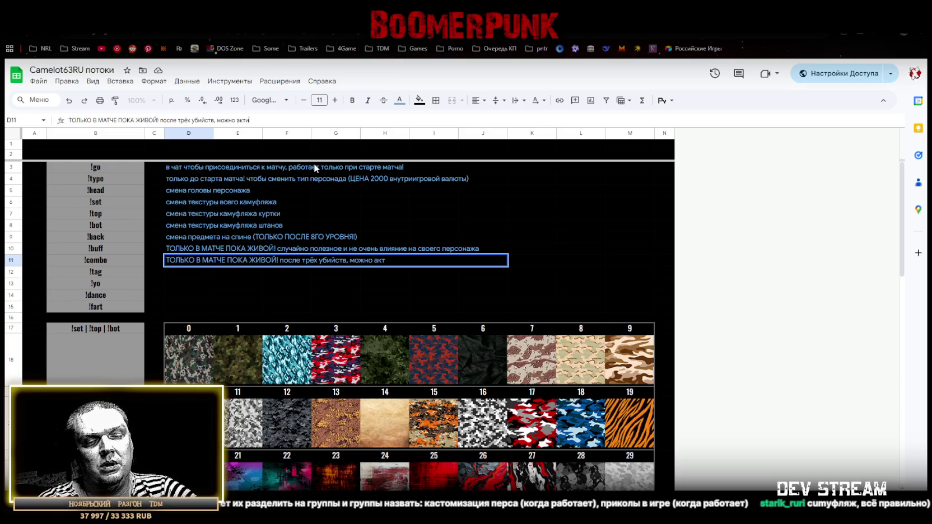
type("вировать ивент карты (случайный)")
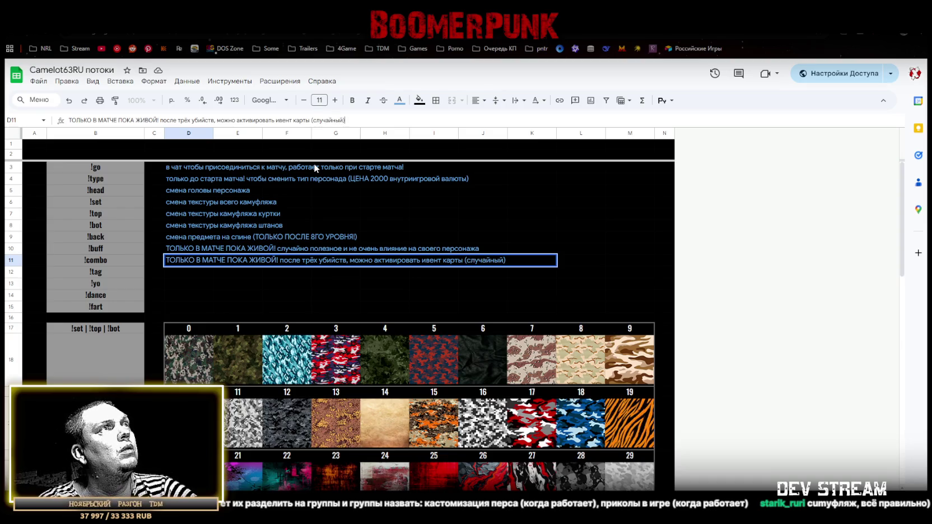
left_click(167, 271)
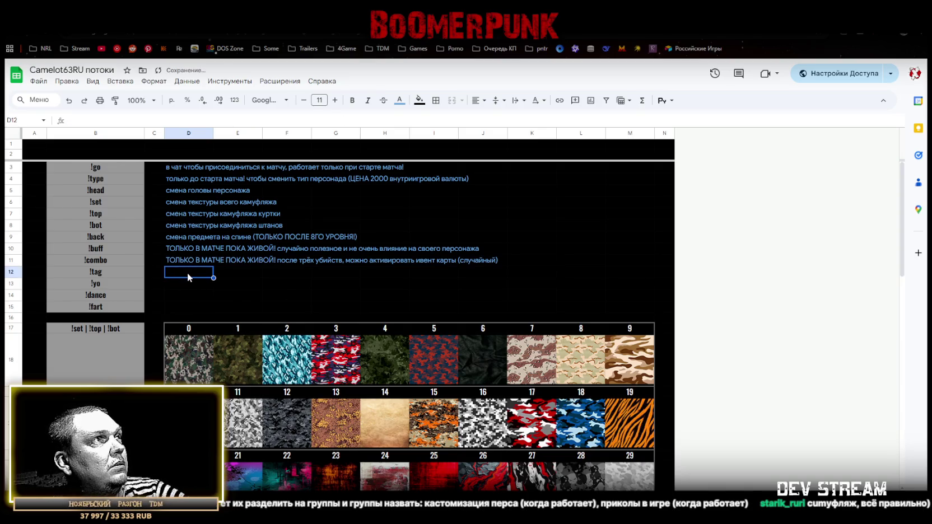
Describe !tag in D12 as 'оставить под собой след', prefixed with the ТОЛЬКО В МАТЧЕ ПОКА ЖИВОЙ! warning
type("оста")
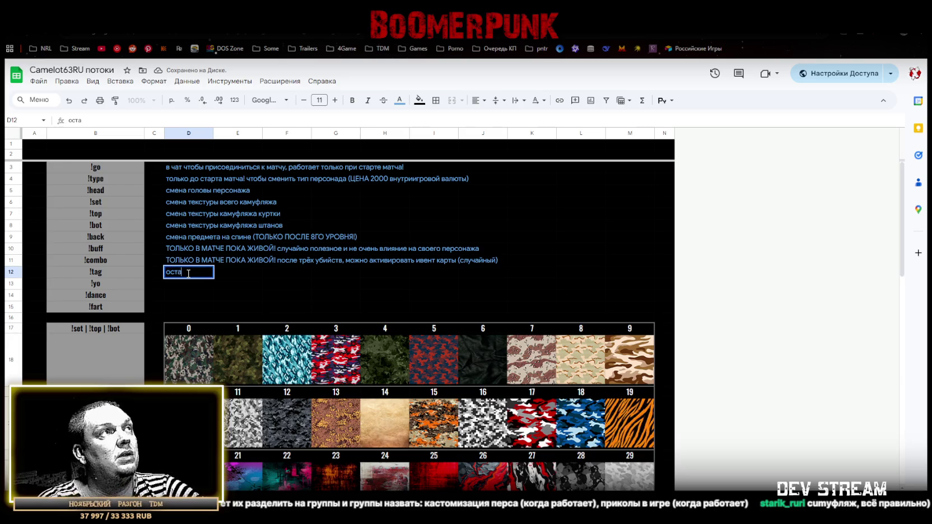
type("вить под собой след")
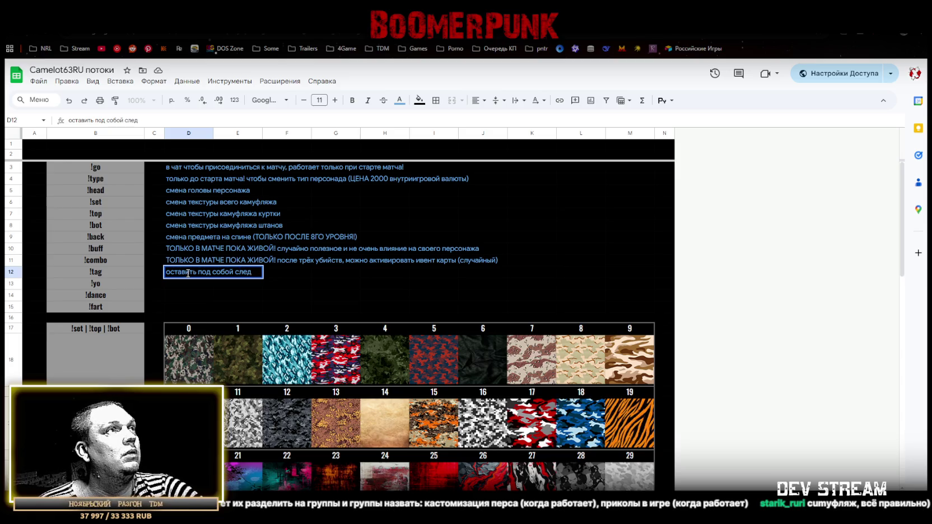
left_click(184, 259)
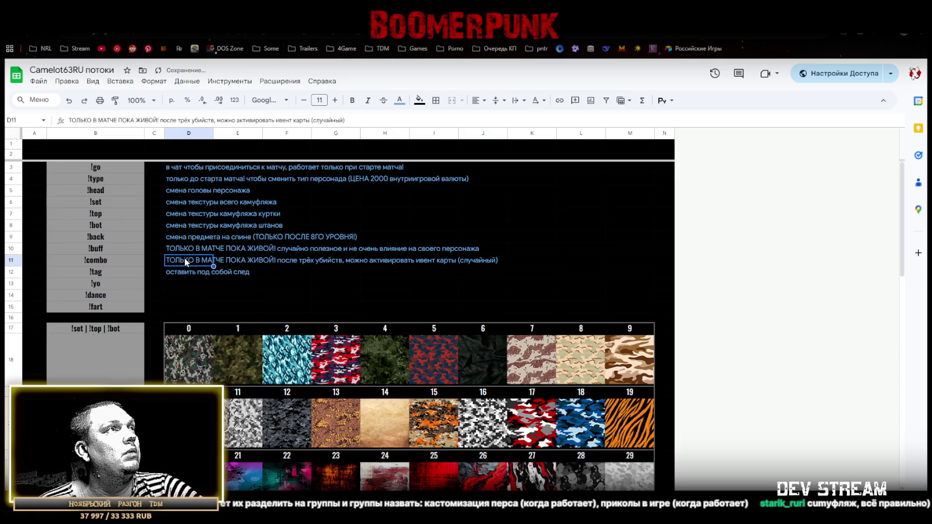
left_click(160, 119)
key("shift+Home")
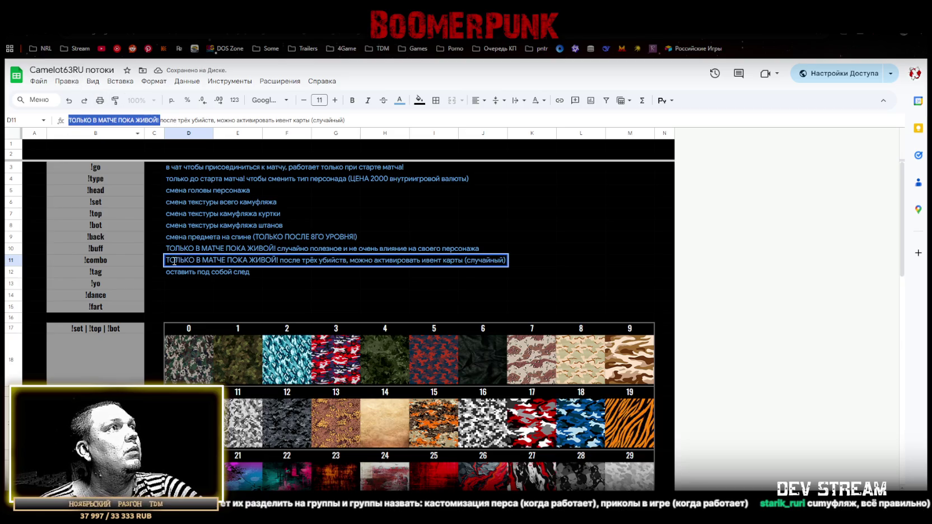
key("Return")
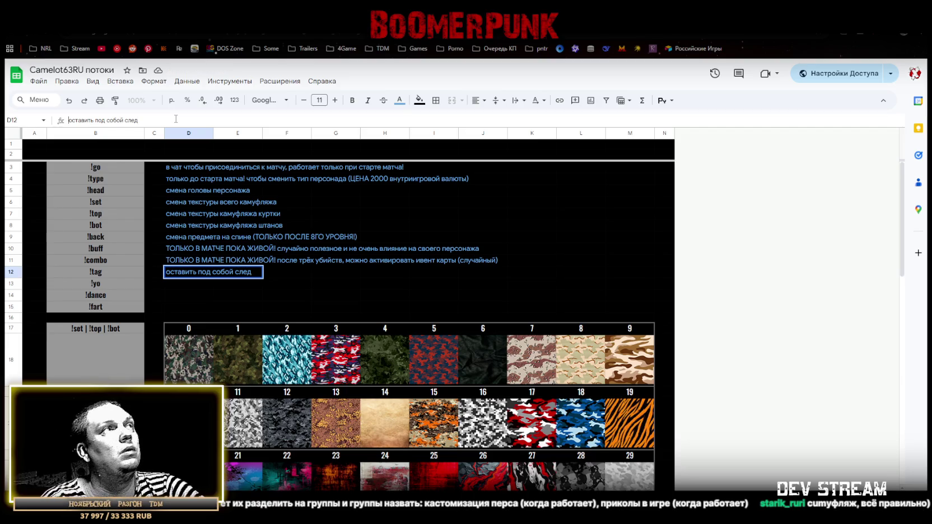
key("Home")
key("ctrl+v")
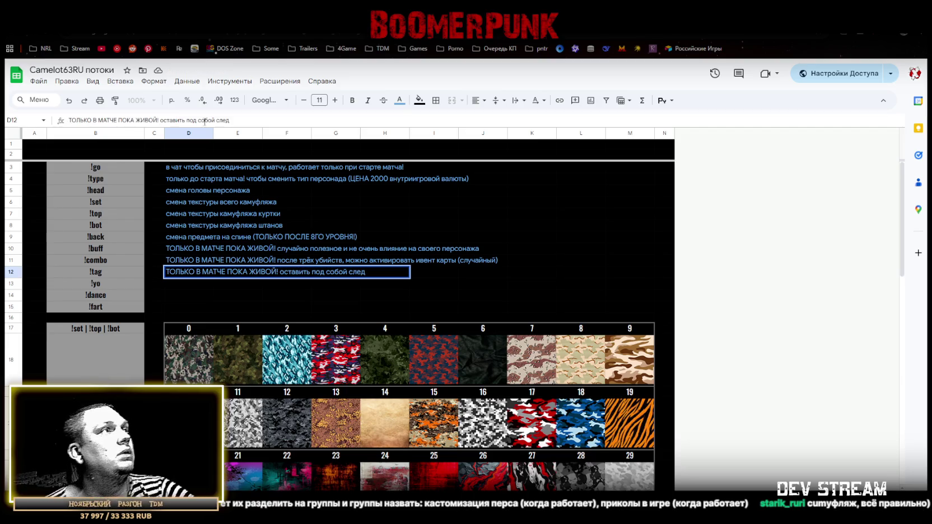
left_click(174, 286)
Put the warning prefix in D13 and add 'обратить на себя внимание других персонажей' for !yo
left_click(174, 271)
double_click(171, 287)
key("Escape")
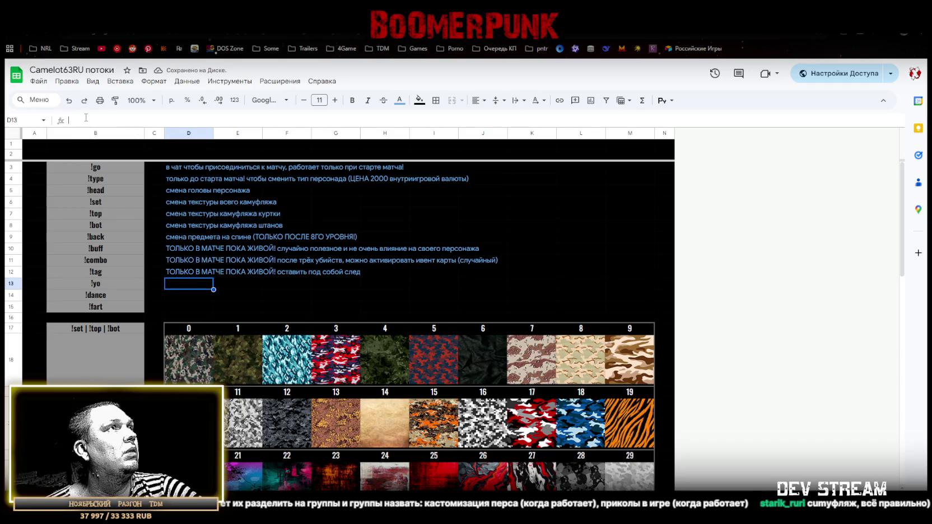
key("ctrl+v")
key("Return")
left_click(245, 284)
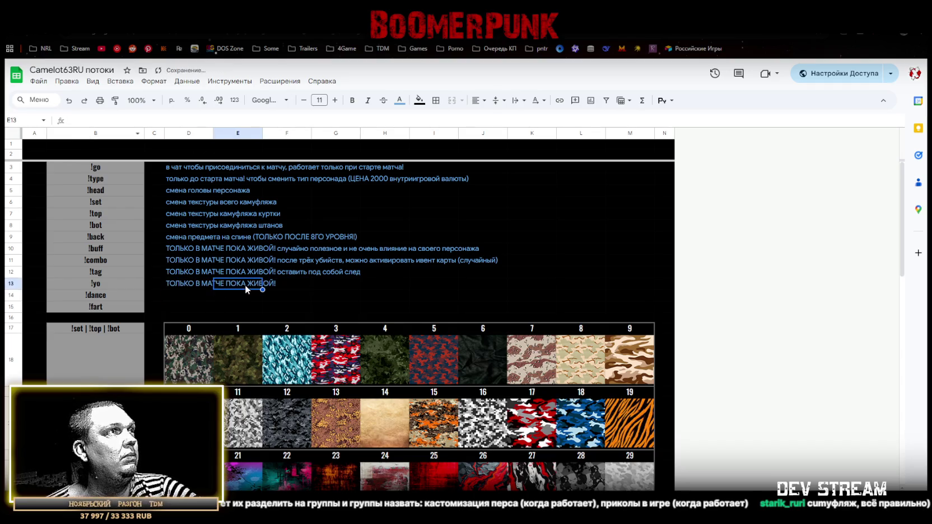
left_click(193, 283)
left_click(213, 123)
type("обра")
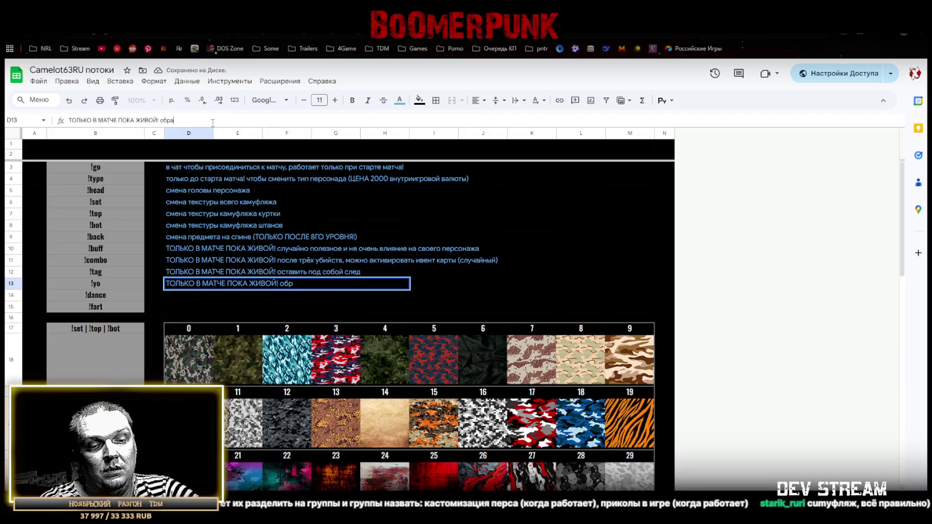
type("тить на себя внимание")
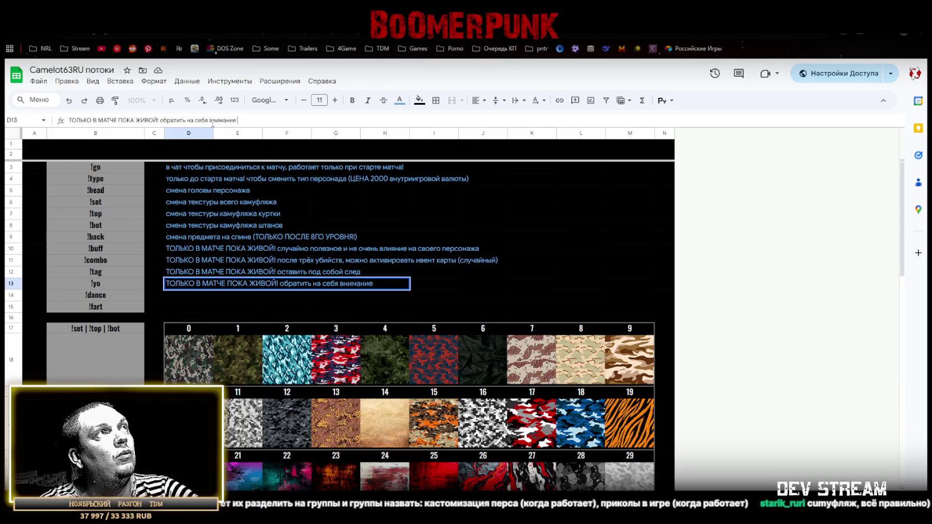
type(" других")
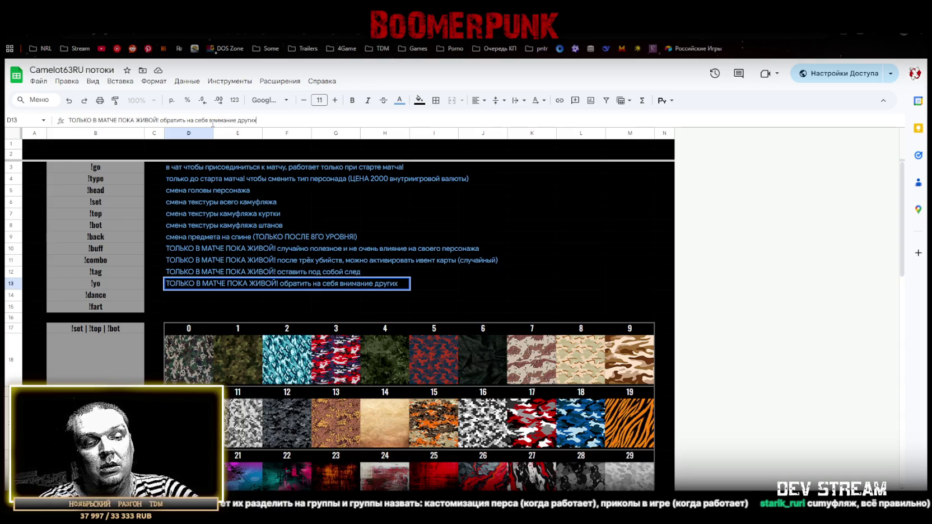
type(" персонажей")
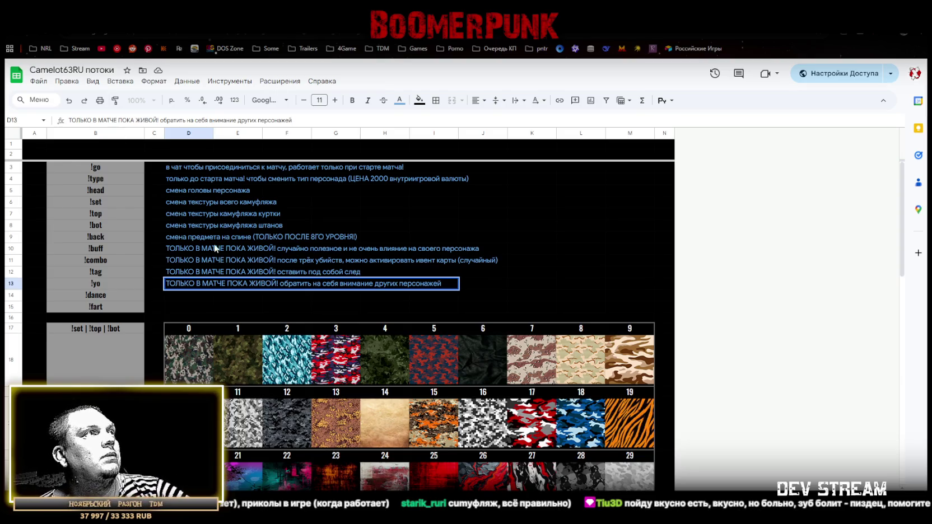
Commit the full !yo text in D13 and move on to D14
left_click(183, 303)
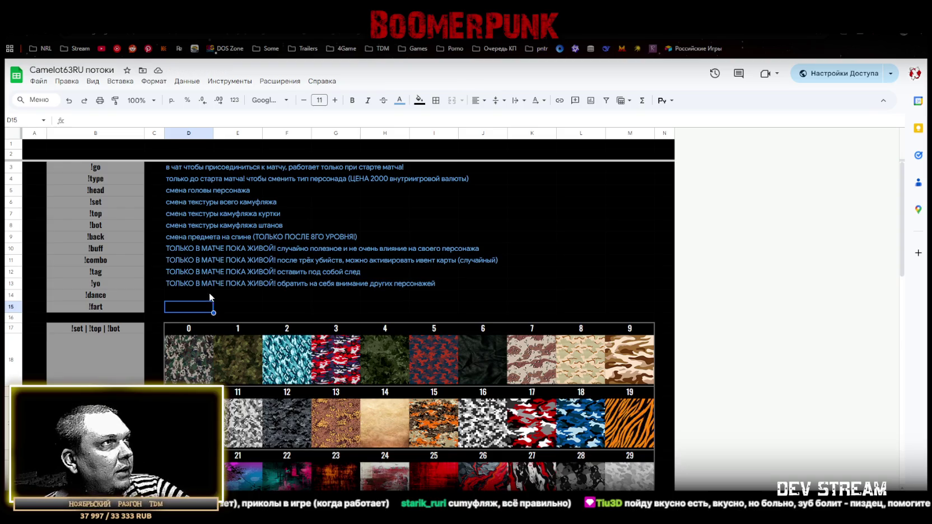
left_click(170, 295)
Move the !dance row below !fart and note it as '(временно не работает)'
left_click(174, 284)
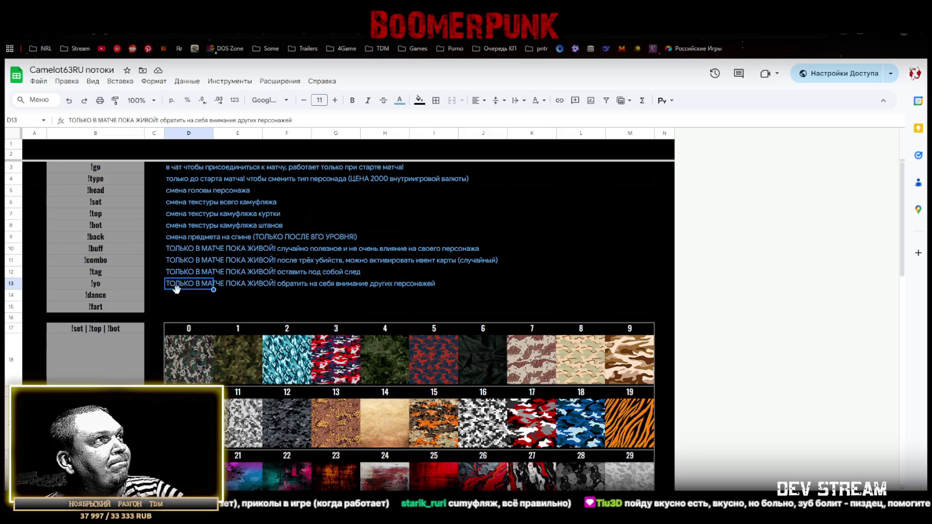
left_click(176, 308)
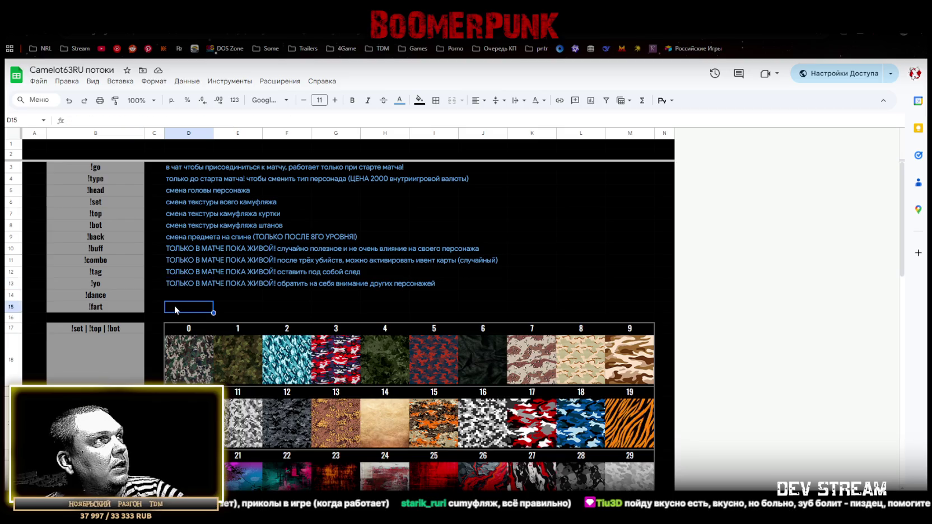
left_click(11, 295)
left_click_drag(10, 295, 10, 308)
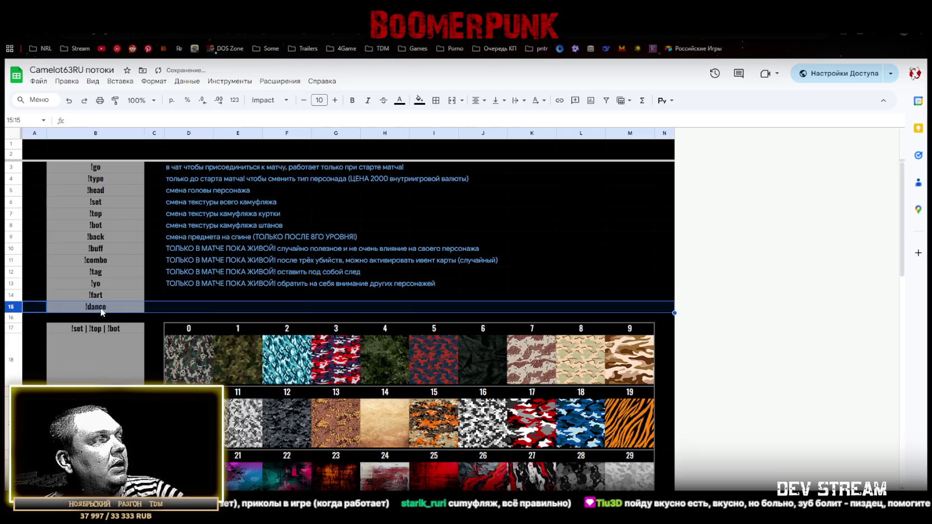
left_click(181, 308)
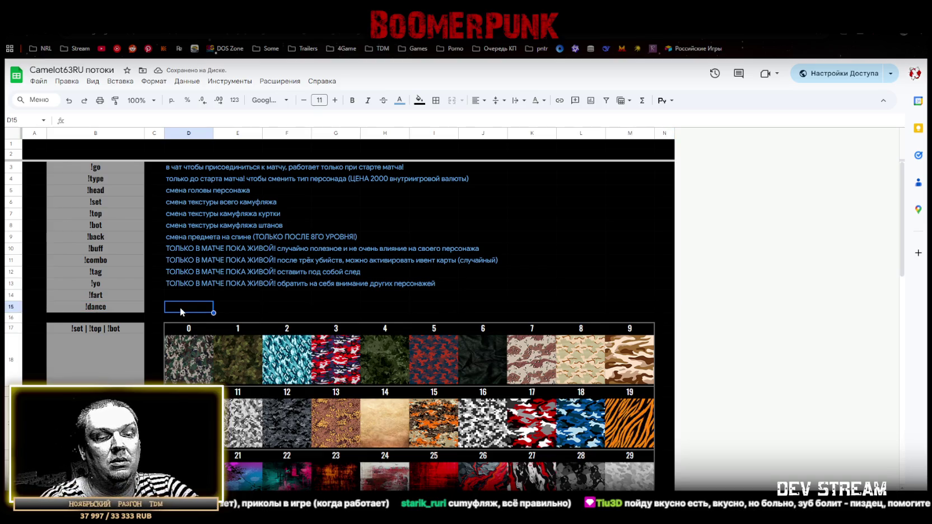
type("(временно не работает)")
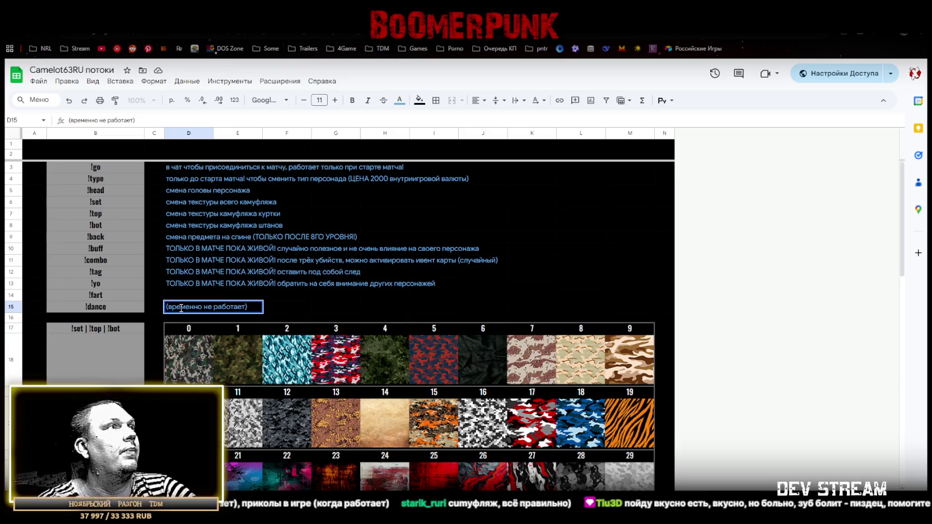
left_click(183, 282)
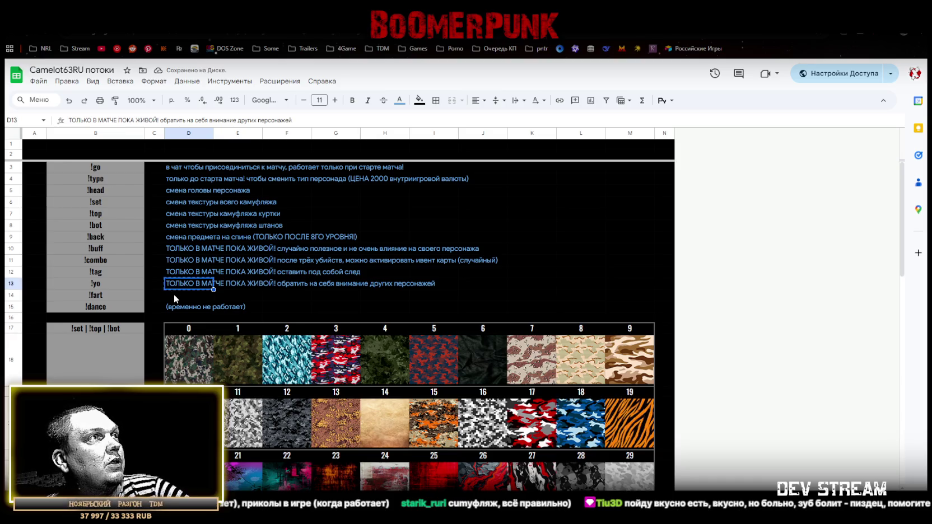
Paste the !yo description into D14 and change its ending to 'дать гадзу!' for !fart
left_click(179, 295)
type("ТОЛЬКО В МАТЧЕ ПОКА ЖИВОЙ! обратить на себя внимание других персонажей")
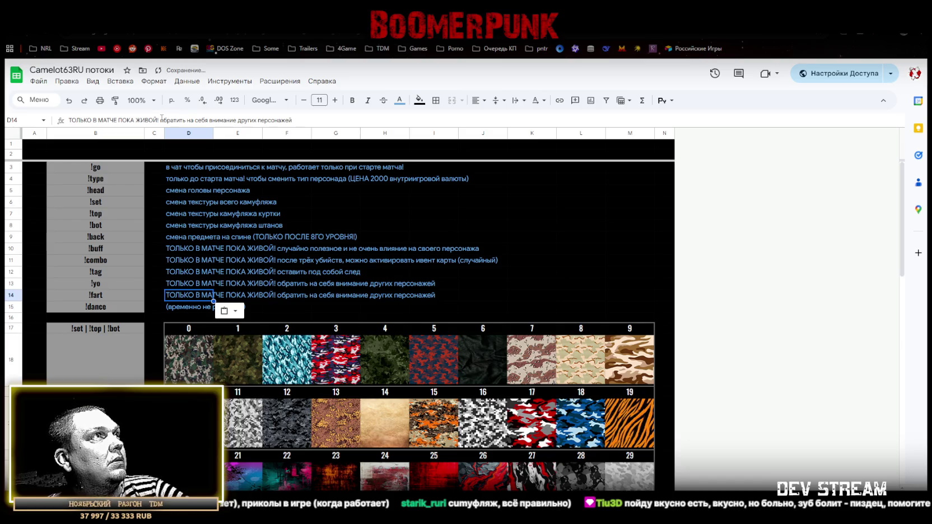
left_click_drag(162, 120, 395, 124)
type("да")
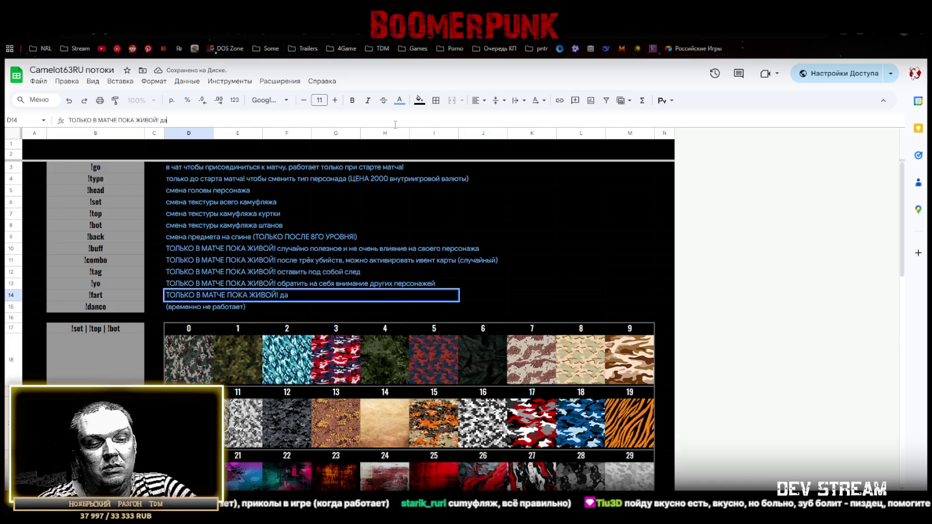
type("ть гадзу!")
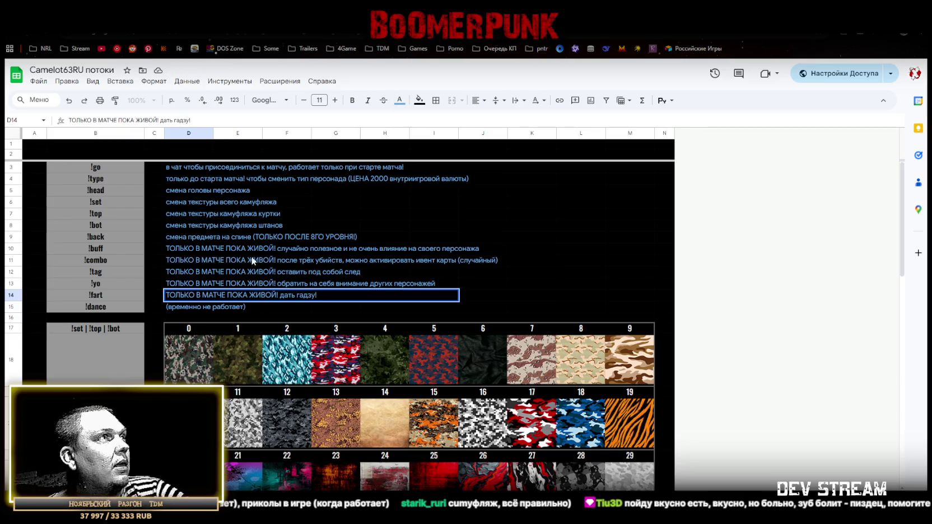
left_click(196, 294)
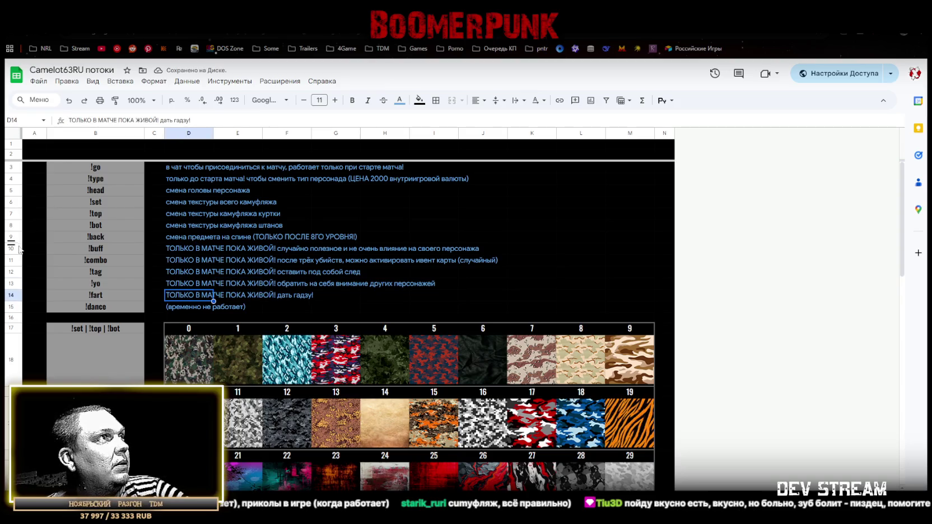
left_click(106, 251)
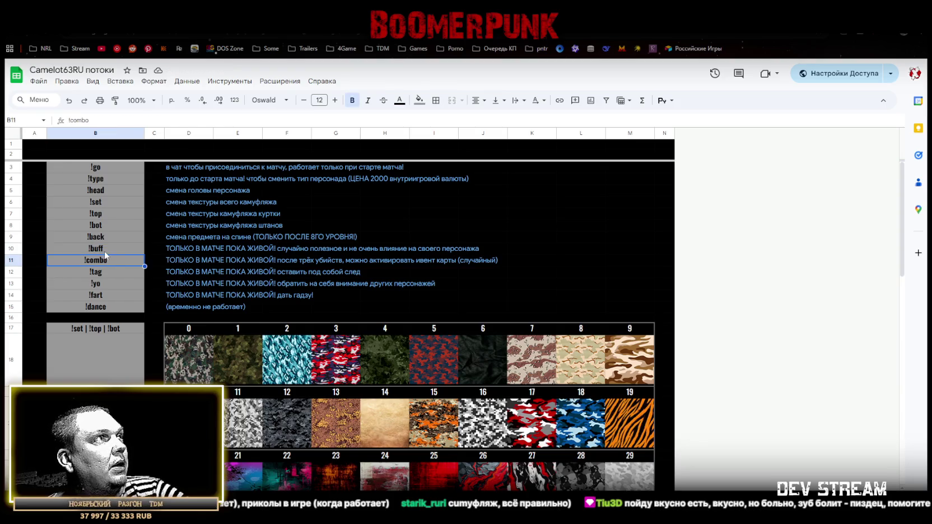
Insert blank rows above the !buff row and above the !go row
left_click(11, 248)
right_click(11, 249)
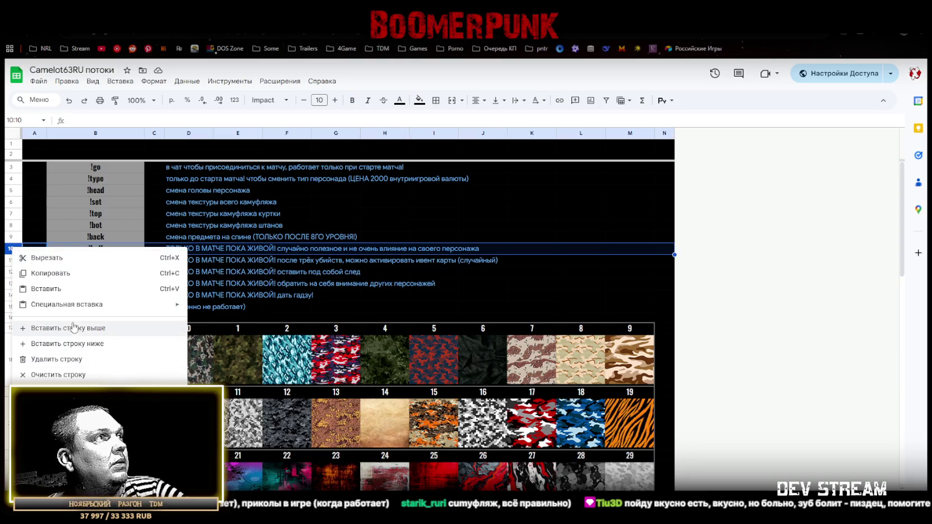
left_click(73, 327)
left_click(11, 327)
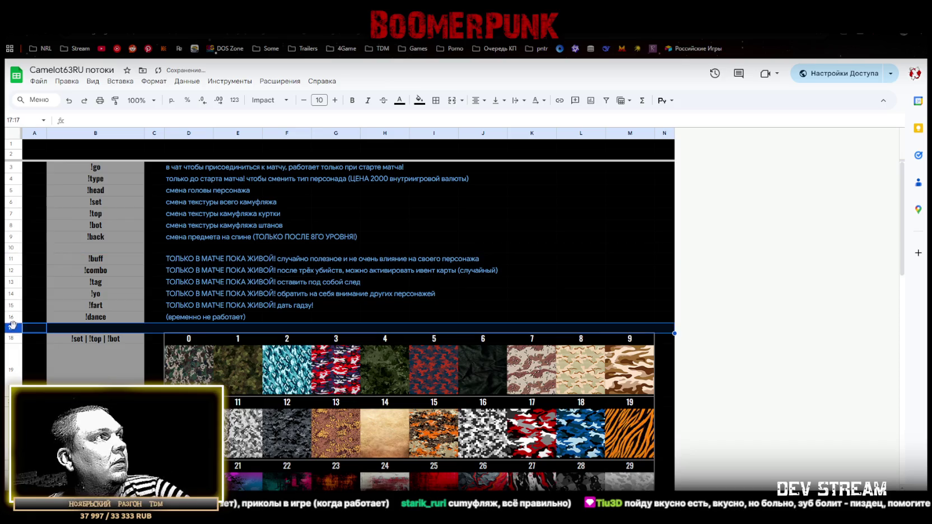
left_click(11, 249)
right_click(13, 169)
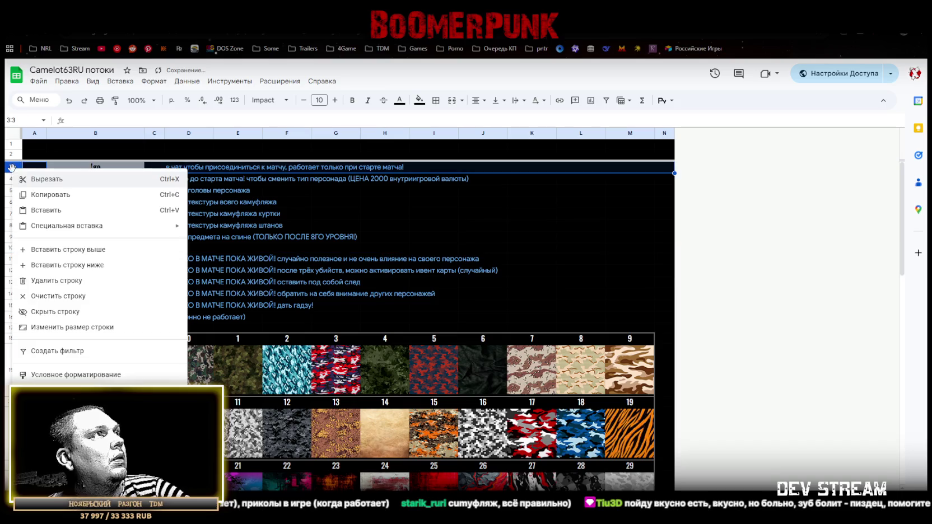
left_click(68, 249)
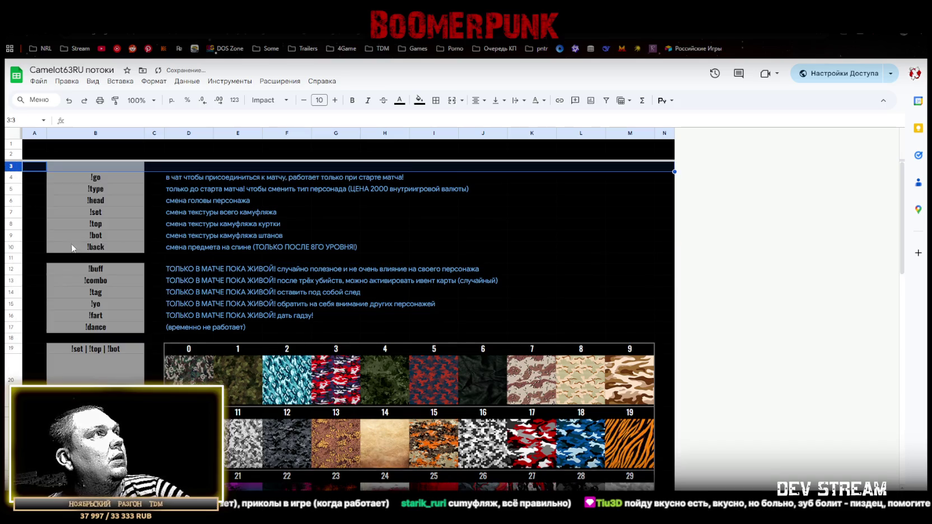
Copy the blank separator row 11 onto row 3 and type 'кас' in B3
left_click(12, 257)
key("ctrl+c")
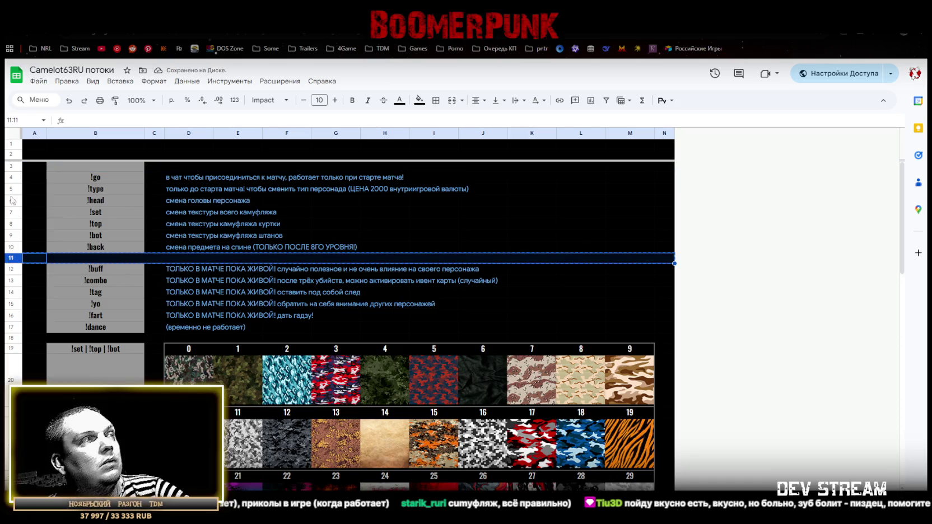
left_click(11, 167)
key("ctrl+v")
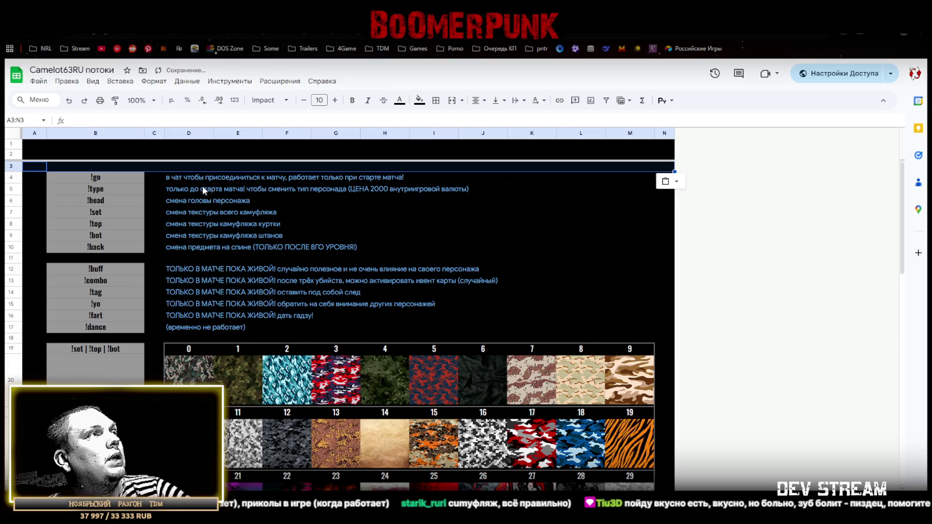
left_click(122, 168)
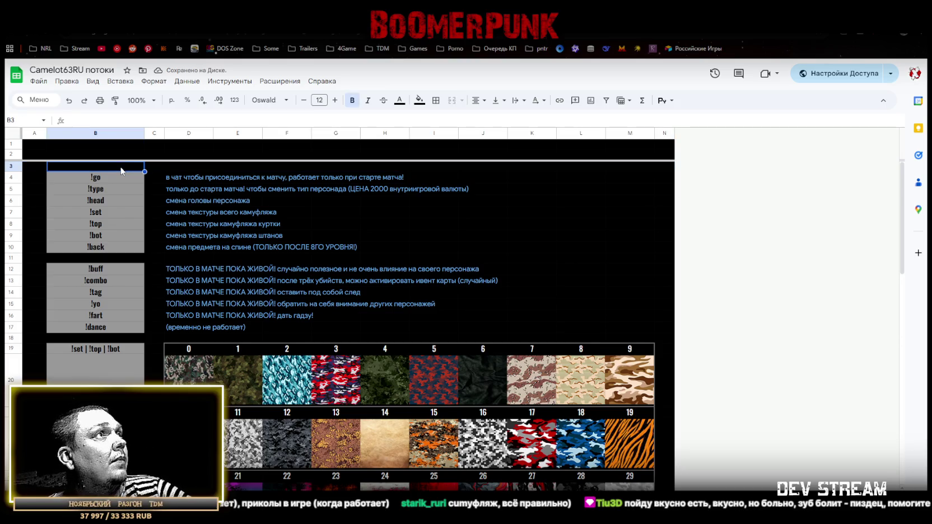
type("кас")
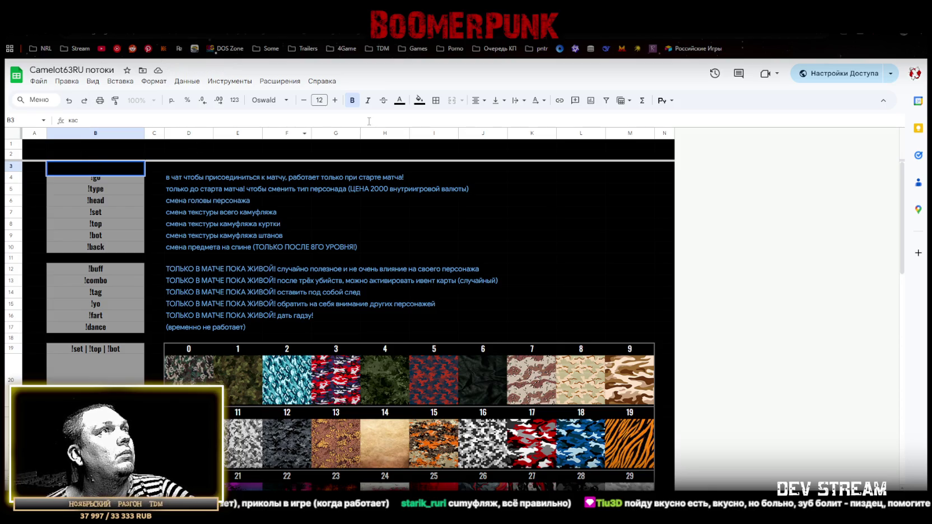
left_click(399, 100)
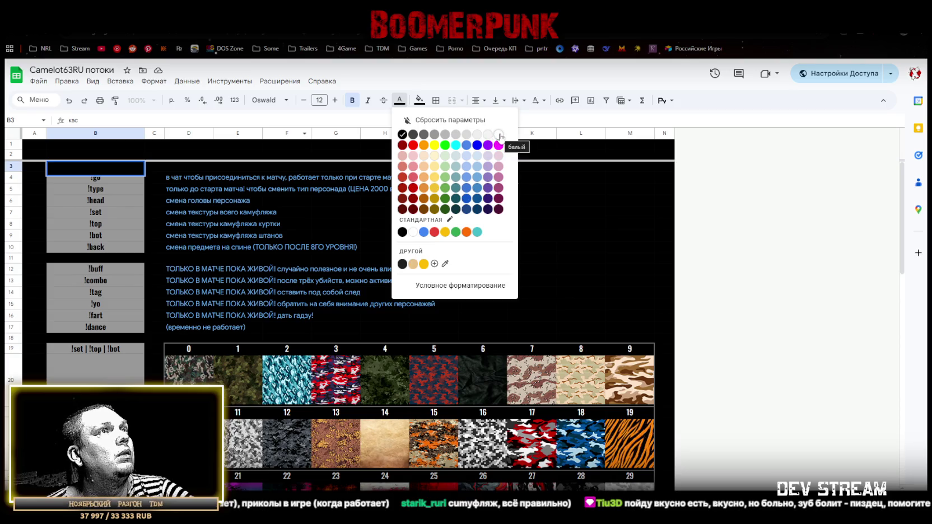
Fill separator cells B3, B11 and B18 black
left_click(498, 136)
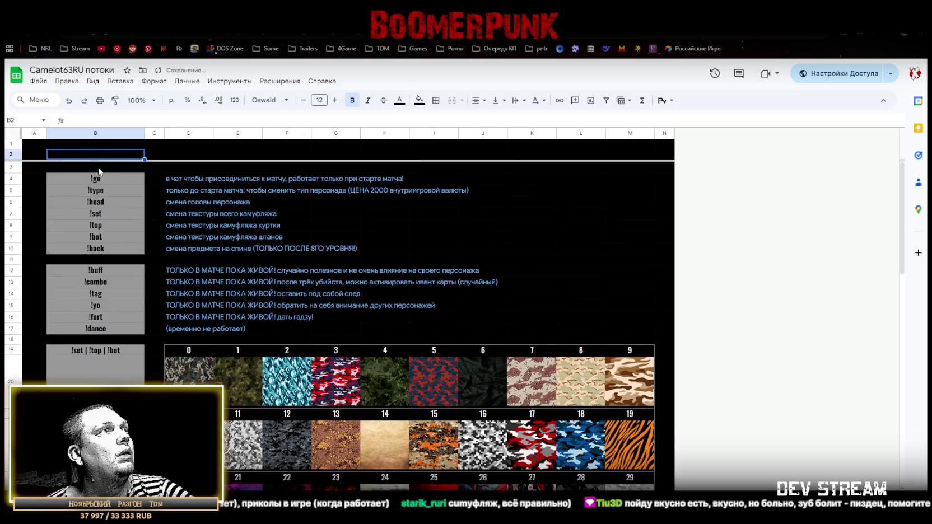
key("Escape")
left_click(96, 258)
left_click(113, 340)
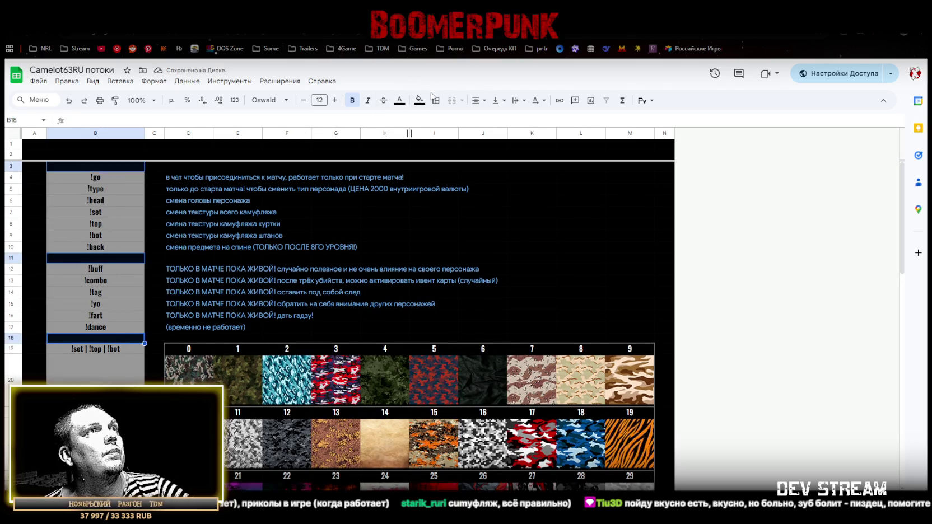
left_click(399, 100)
left_click(497, 134)
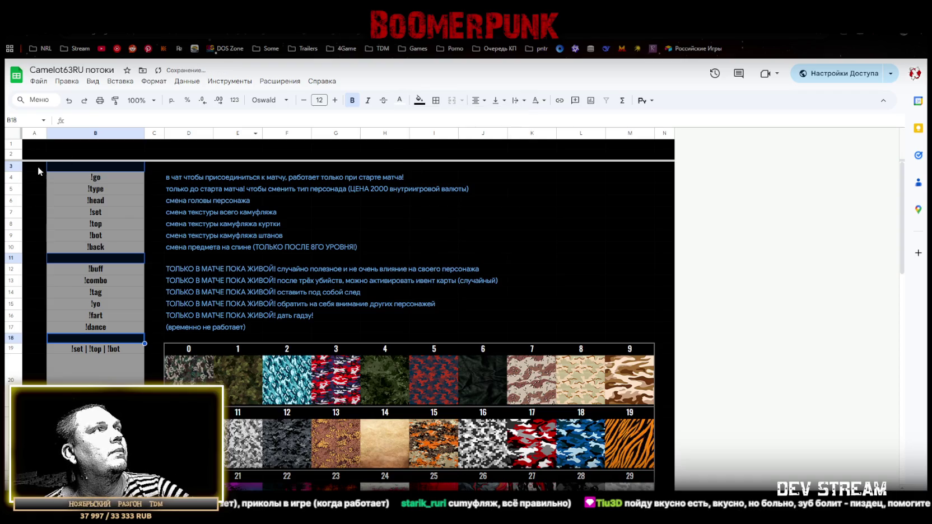
Resize rows 3, 11 and 18 to height 36 and start the 'кастомизация' heading in B3
left_click(11, 166)
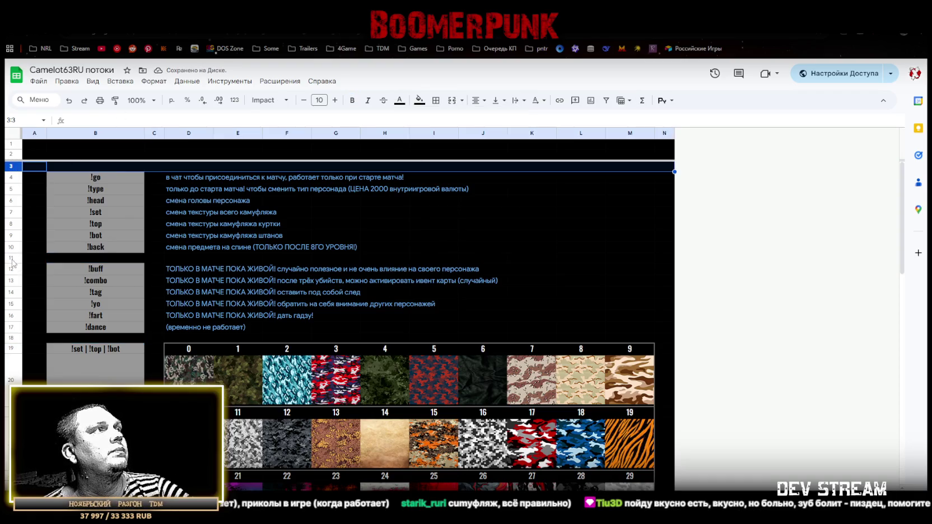
left_click(11, 258, "ctrl")
left_click(13, 337, "ctrl")
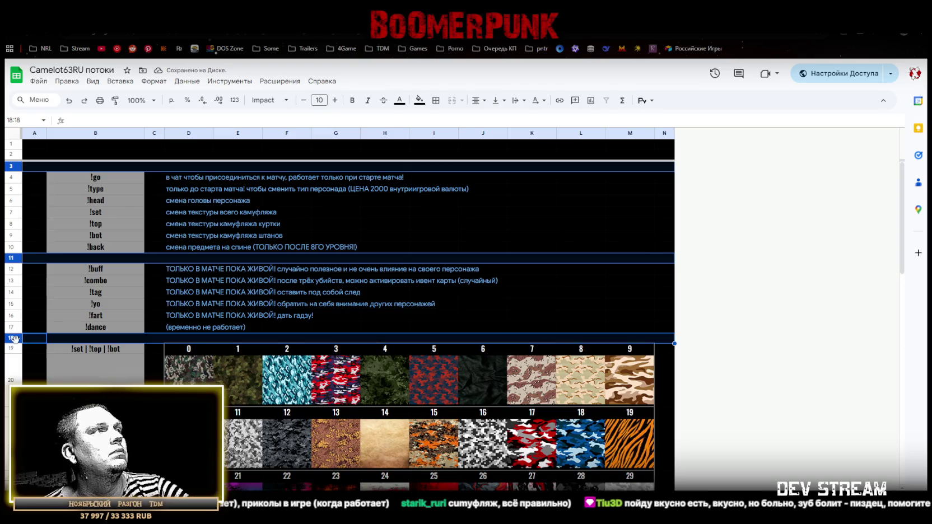
right_click(12, 338)
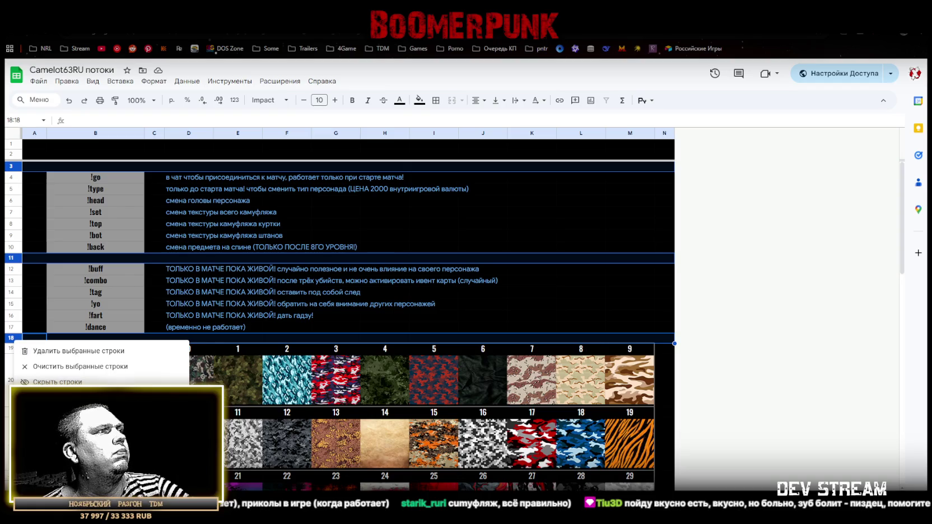
left_click(56, 398)
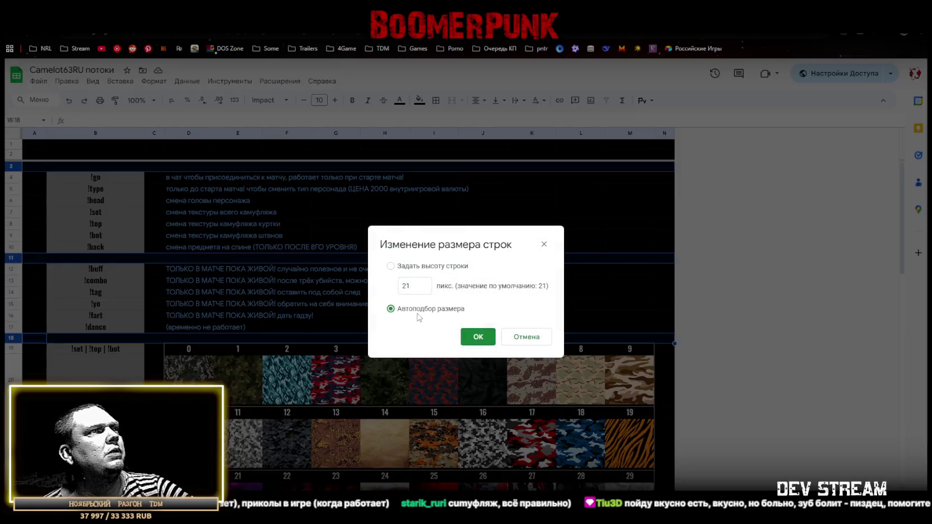
key("BackSpace")
key("BackSpace")
type("36")
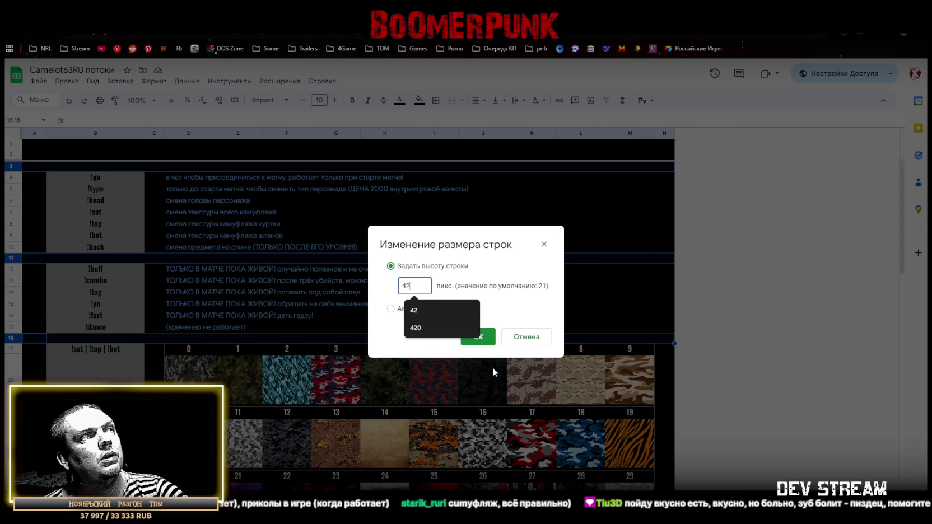
left_click(489, 339)
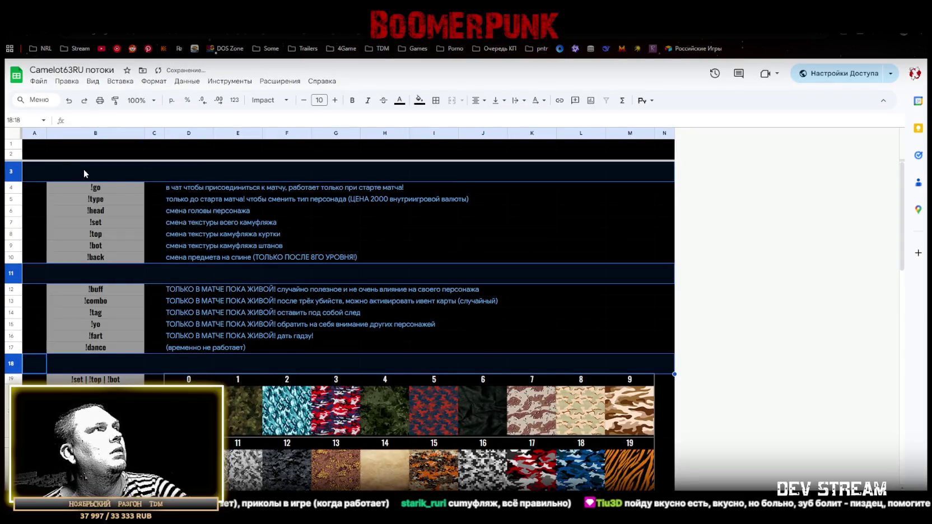
left_click(85, 169)
type("кас")
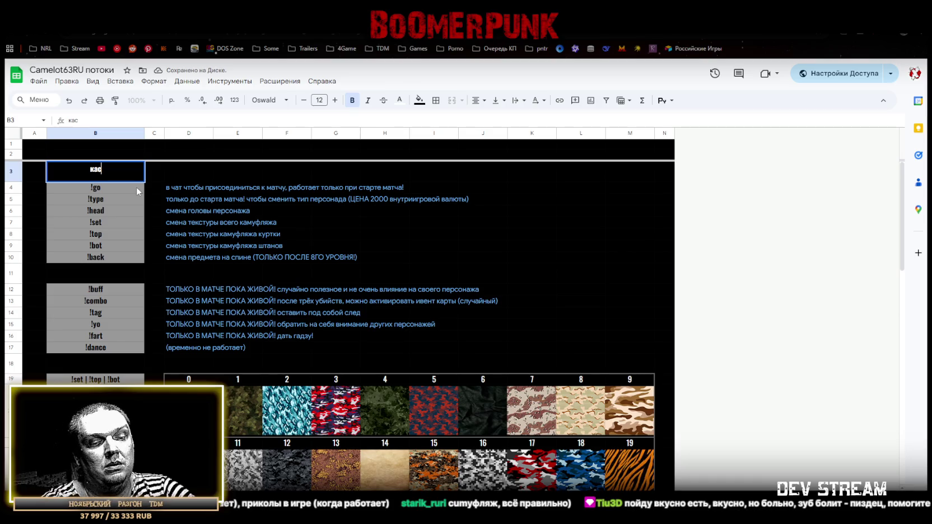
type("томизация")
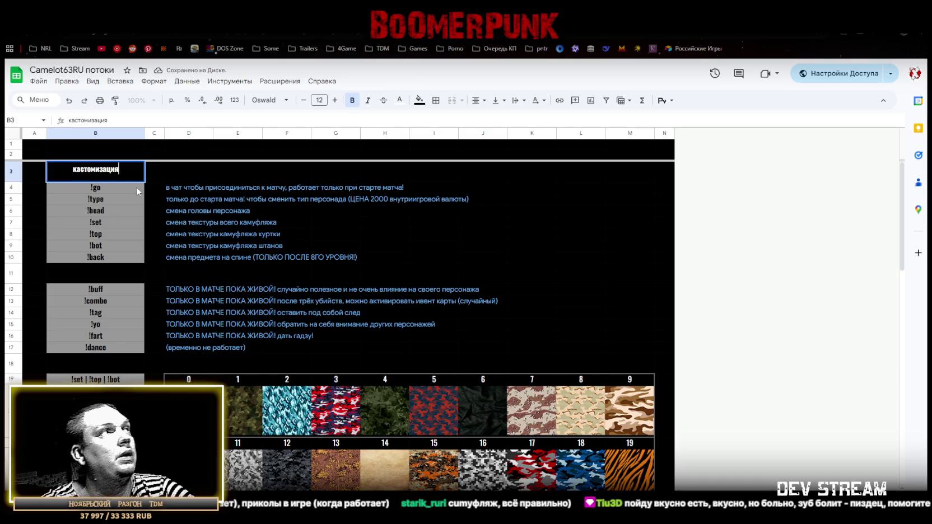
Type 'в матче' in B11 and enlarge both B3 and B11 headings to font size 20
left_click(93, 273)
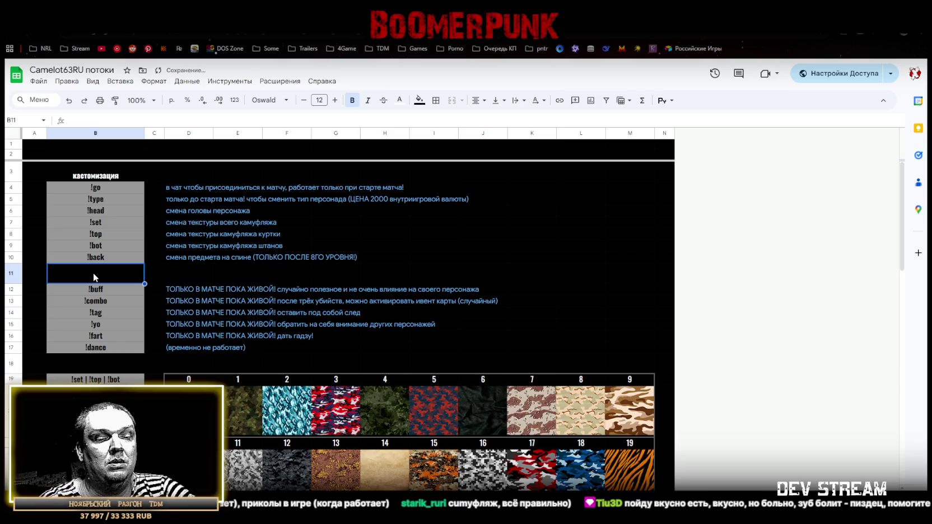
type("в ма")
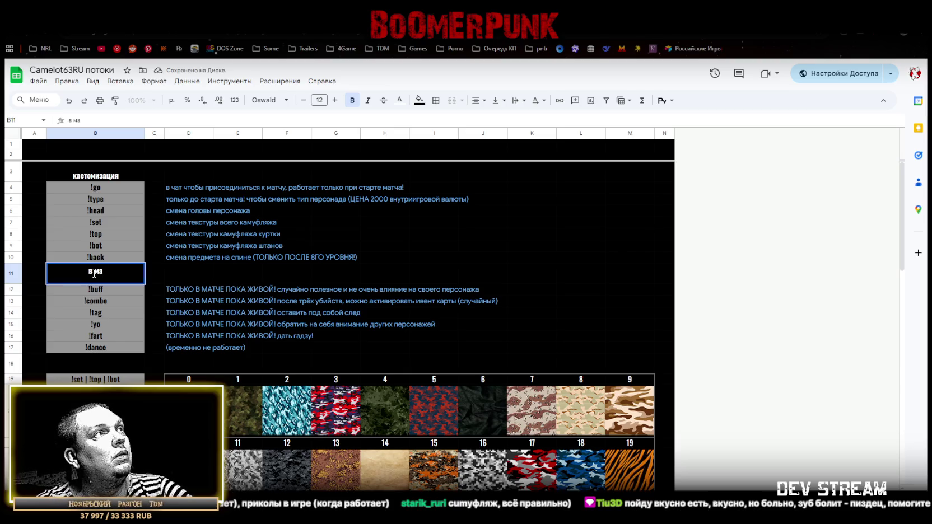
type("тче")
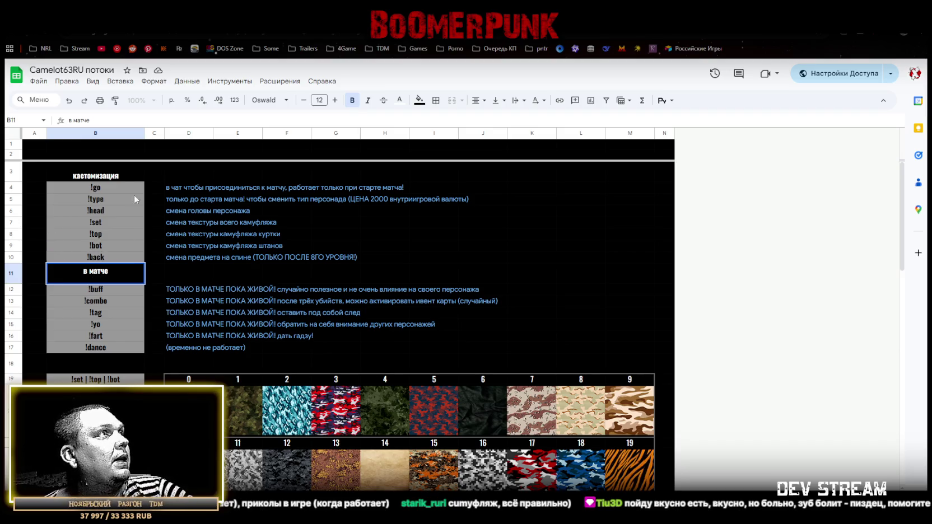
left_click(103, 175)
left_click(105, 278)
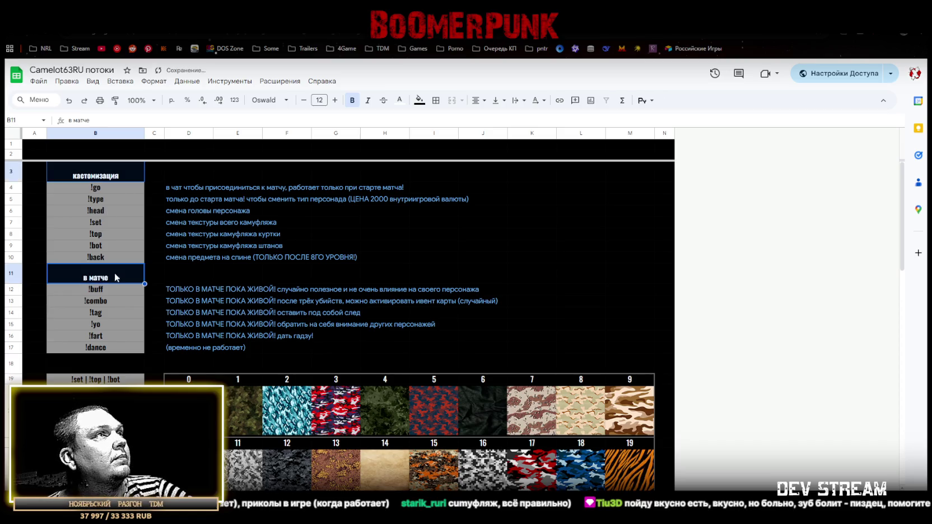
left_click(335, 100)
left_click(335, 100)
left_click(335, 100)
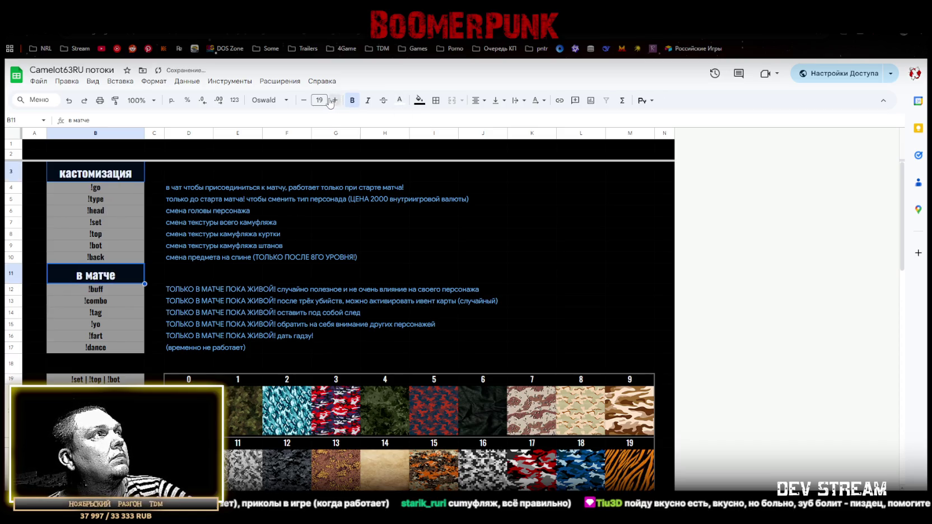
left_click(329, 101)
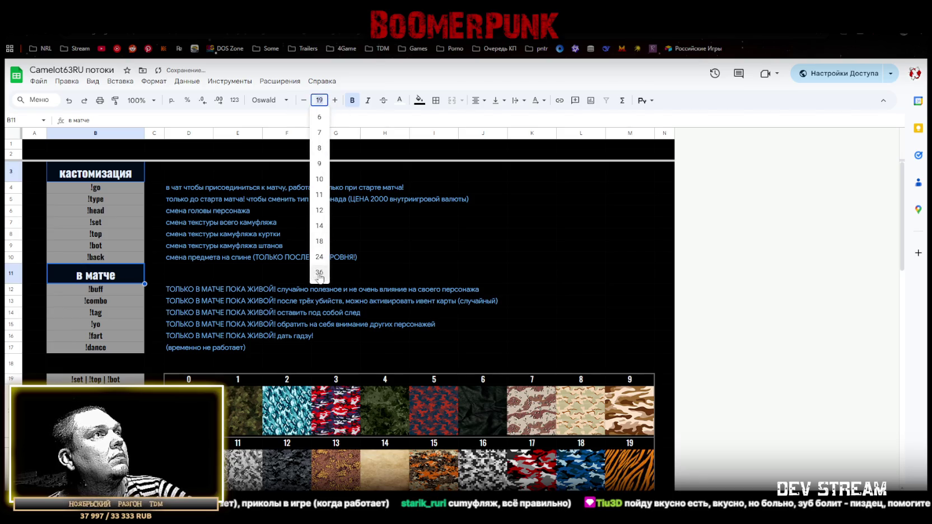
left_click(334, 100)
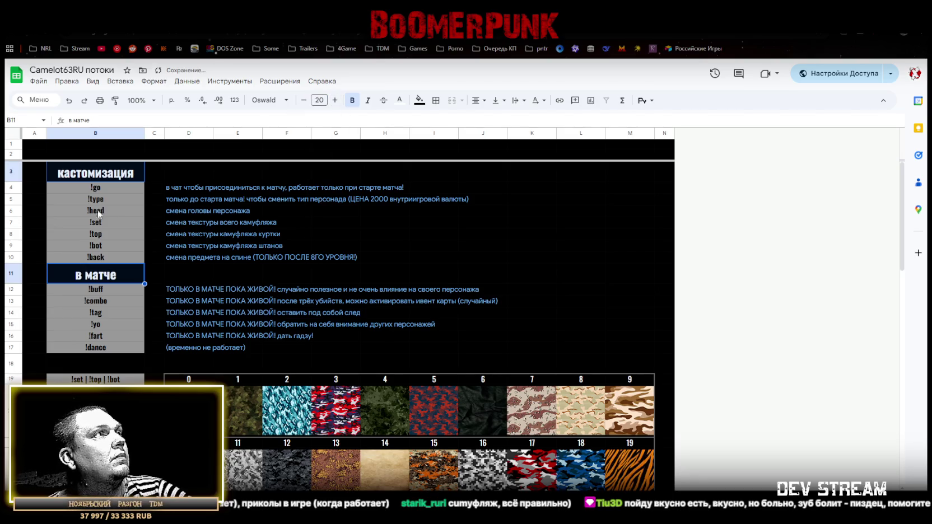
left_click(32, 271)
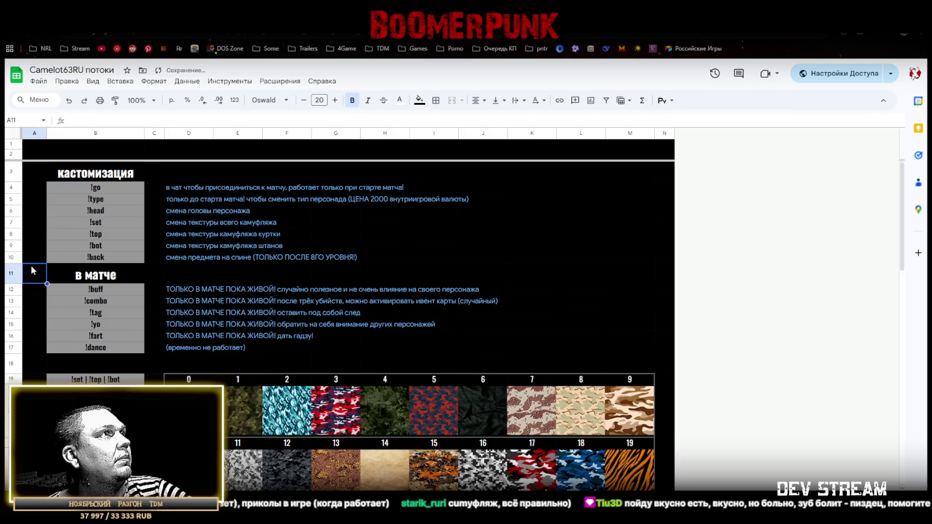
left_click(9, 153)
Insert an empty row above row 2 and extend the frozen rows through row 3
right_click(9, 152)
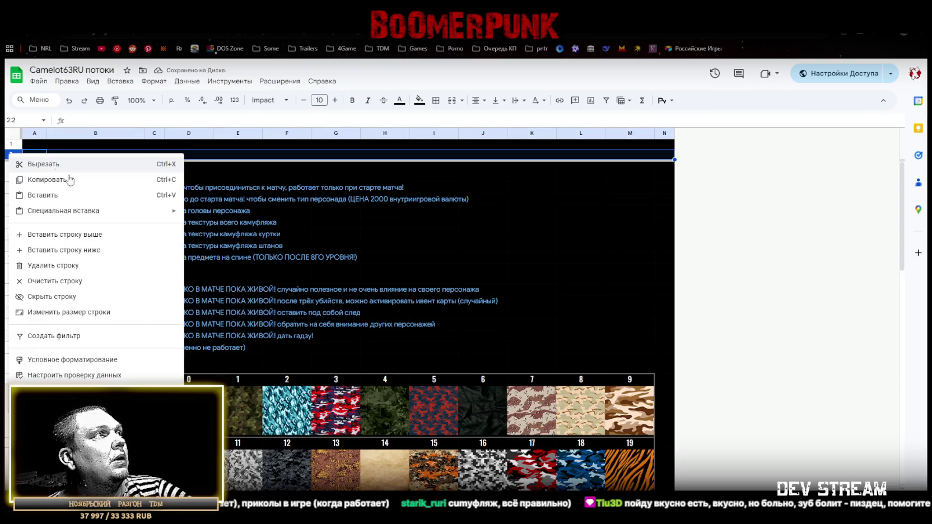
left_click(84, 234)
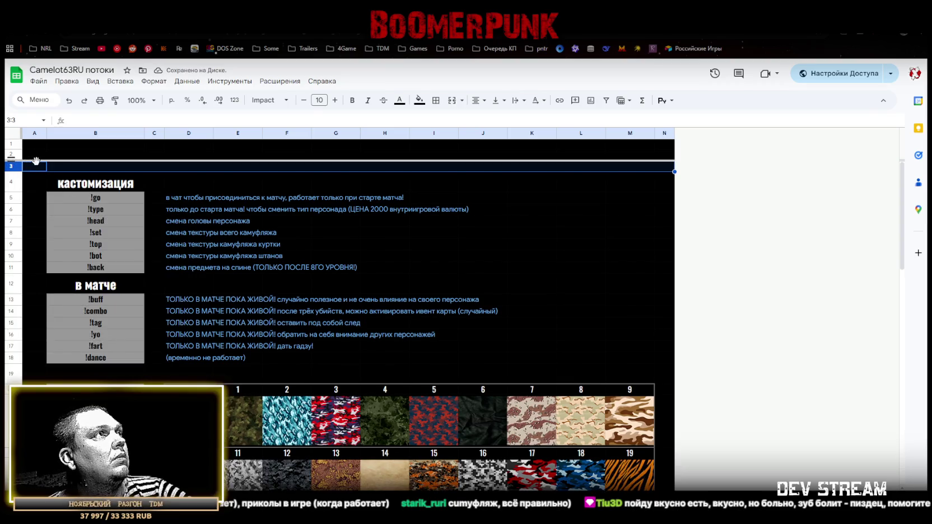
key("ctrl+Home")
left_click_drag(42, 161, 42, 172)
Give row 2 a fixed height of 210 px
left_click(9, 153)
right_click(8, 153)
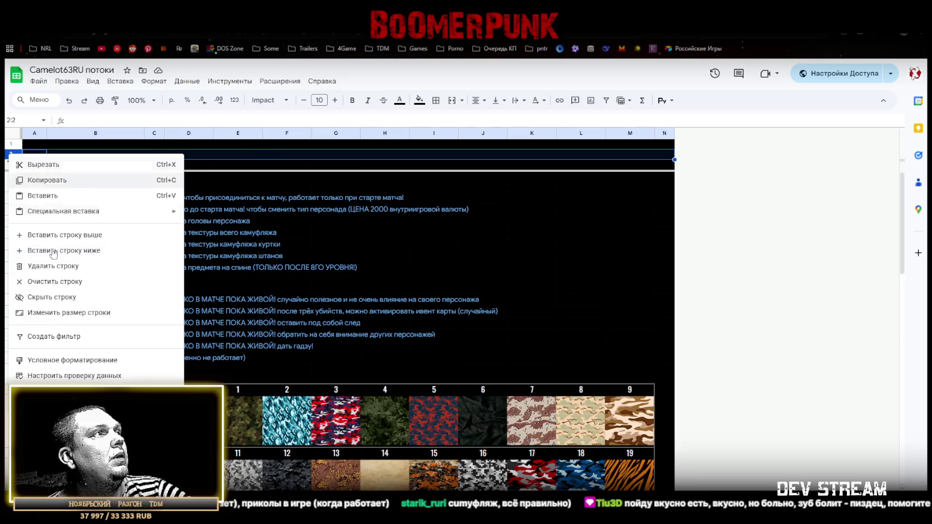
left_click(69, 313)
left_click(414, 285)
type("0")
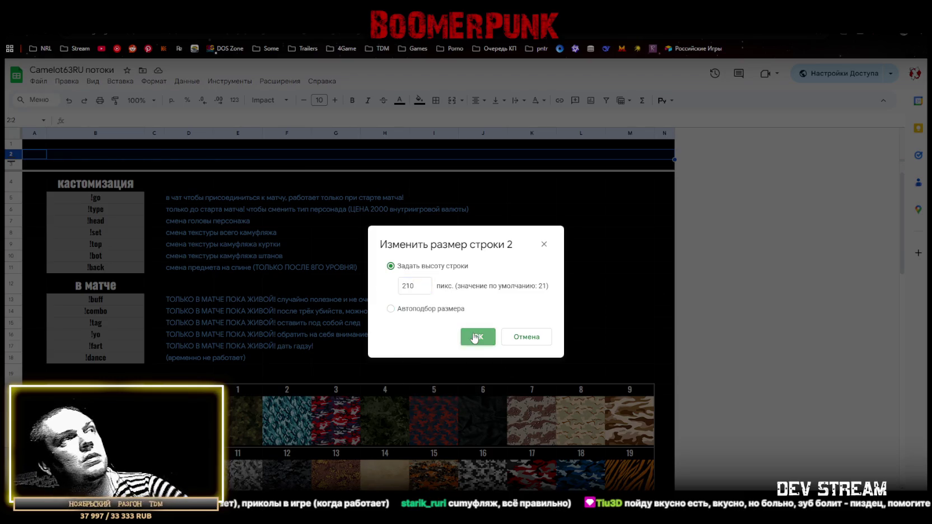
left_click(478, 337)
left_click(203, 187)
left_click(85, 203)
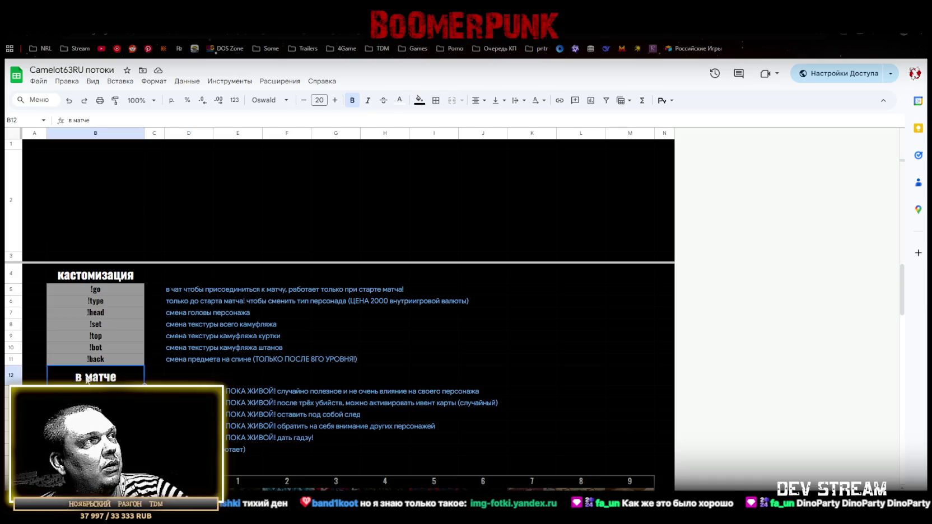
left_click(97, 280)
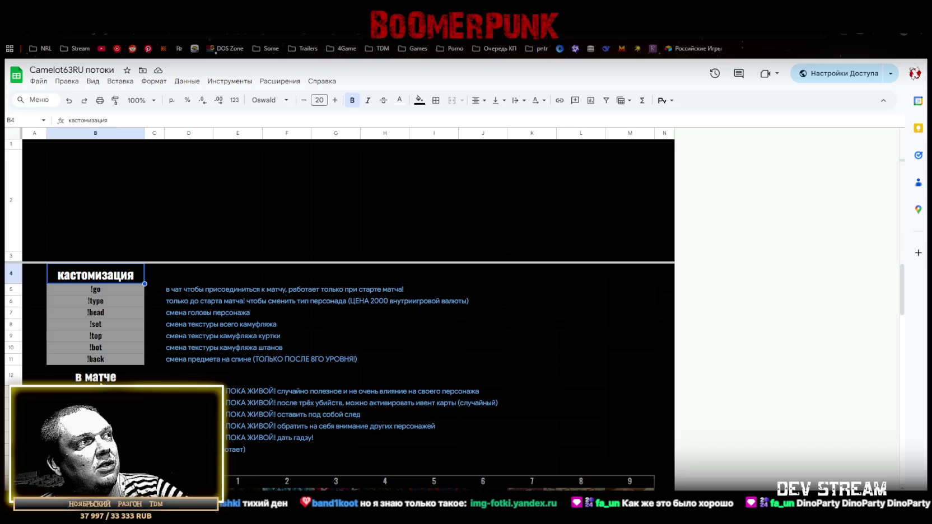
left_click(94, 378)
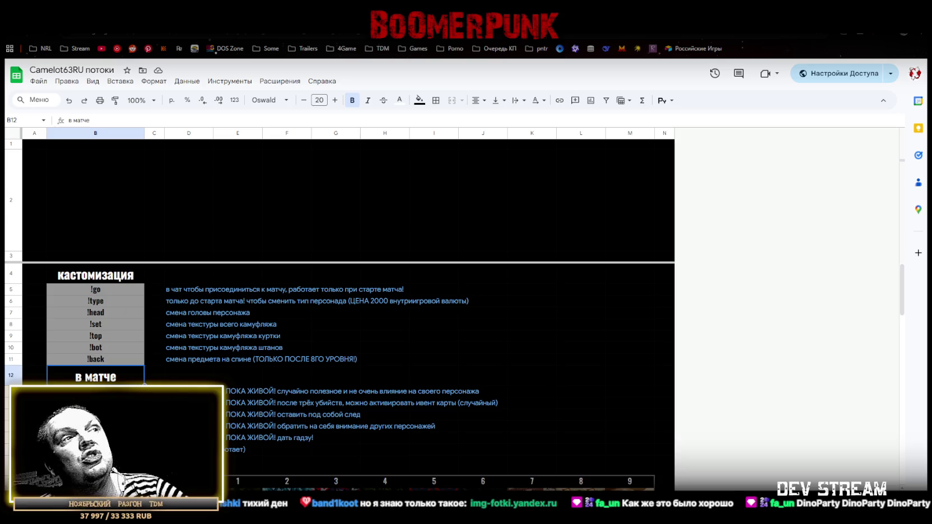
Scroll up and down through the chat-command sheet to review it
scroll(246, 426, "down", 3)
scroll(246, 426, "down", 3)
scroll(246, 415, "down", 2)
scroll(252, 405, "up", 3)
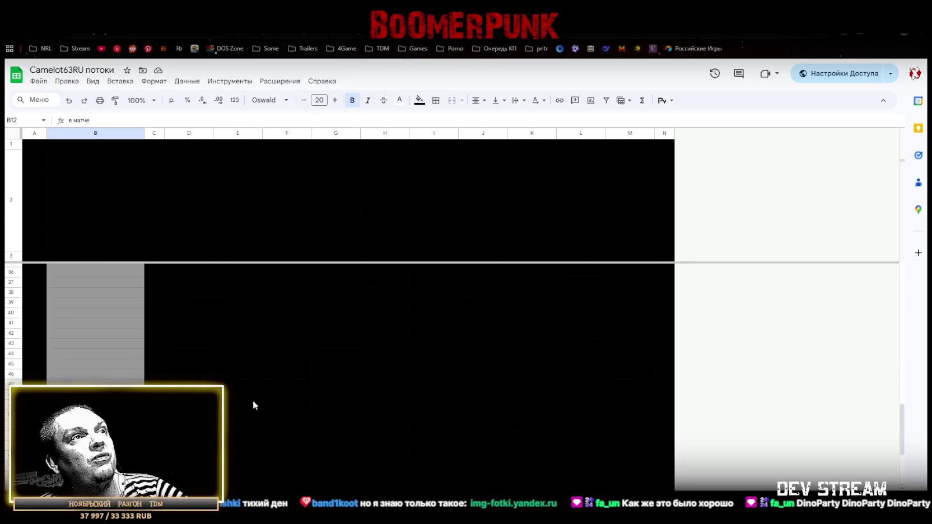
scroll(273, 391, "up", 3)
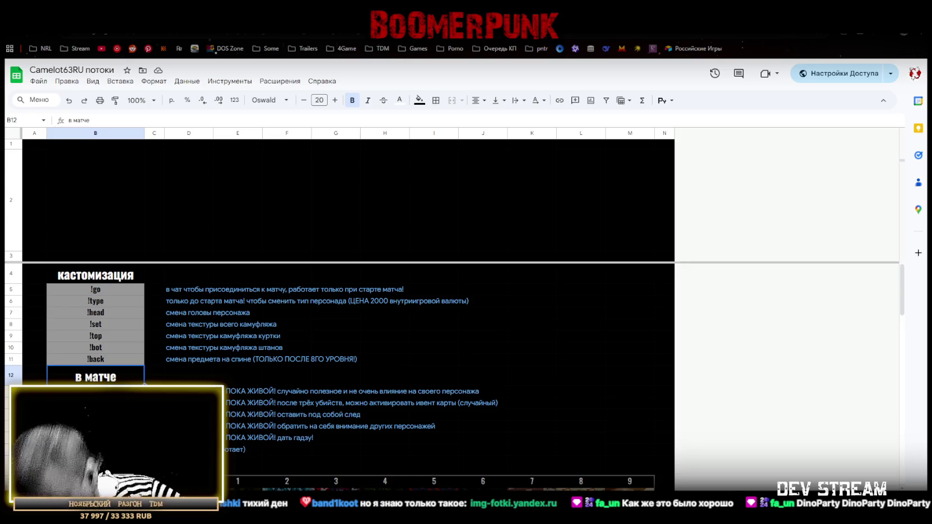
scroll(208, 302, "down", 5)
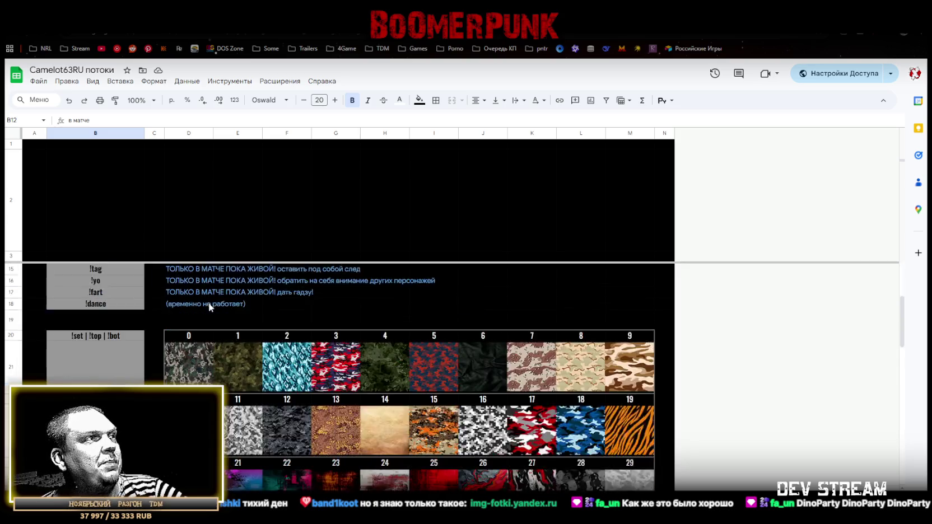
scroll(219, 313, "down", 5)
scroll(227, 322, "up", 10)
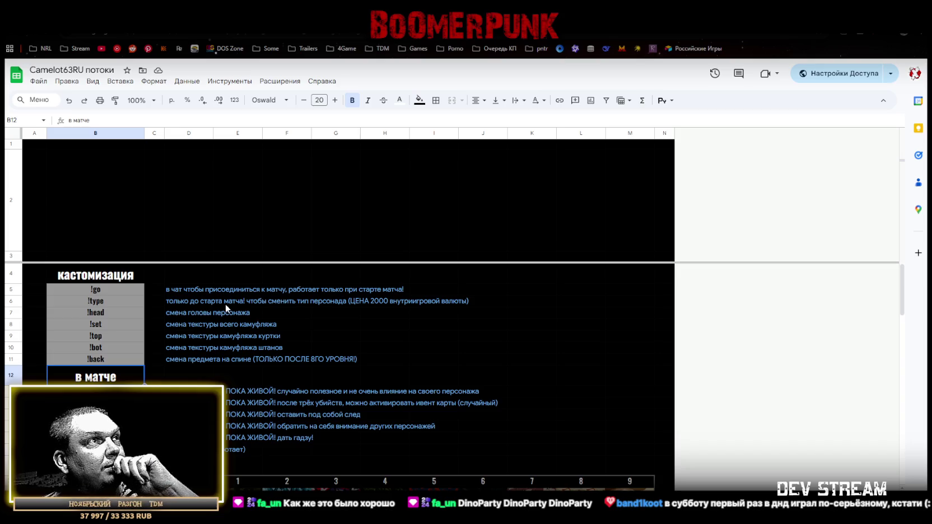
scroll(225, 303, "down", 3)
scroll(224, 305, "up", 3)
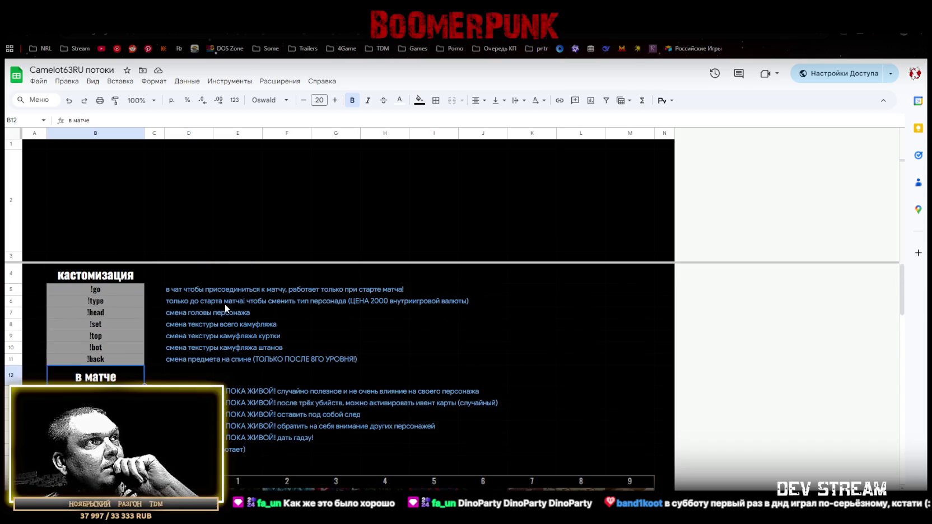
Check the !type and !head command cells, then switch to the Unity editor
left_click(104, 289)
left_click(102, 302)
left_click(102, 313)
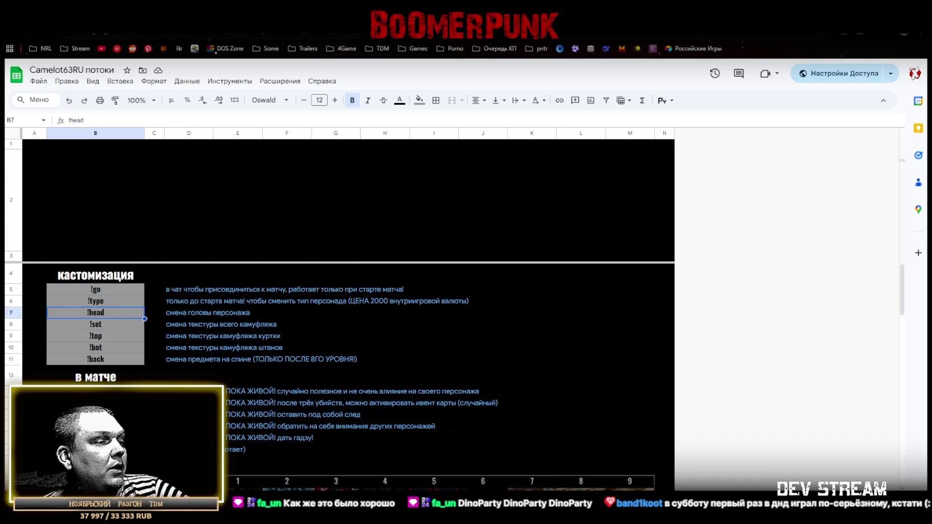
key("alt+Tab")
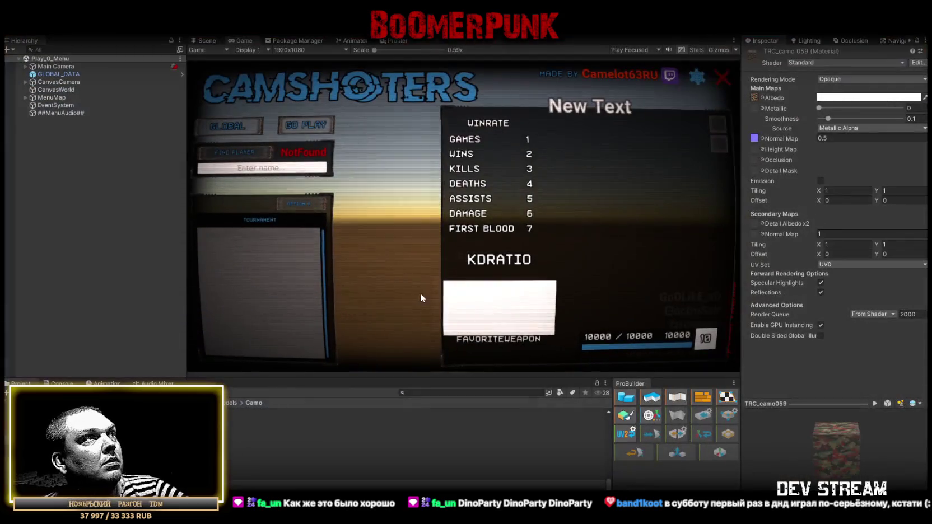
Give the TRC_armor material the Standard shader with Cutout rendering mode
left_click(207, 44)
mouse_move(325, 144)
left_mouse_down()
mouse_move(261, 216)
mouse_move(532, 187)
mouse_move(524, 239)
mouse_move(521, 221)
left_mouse_up()
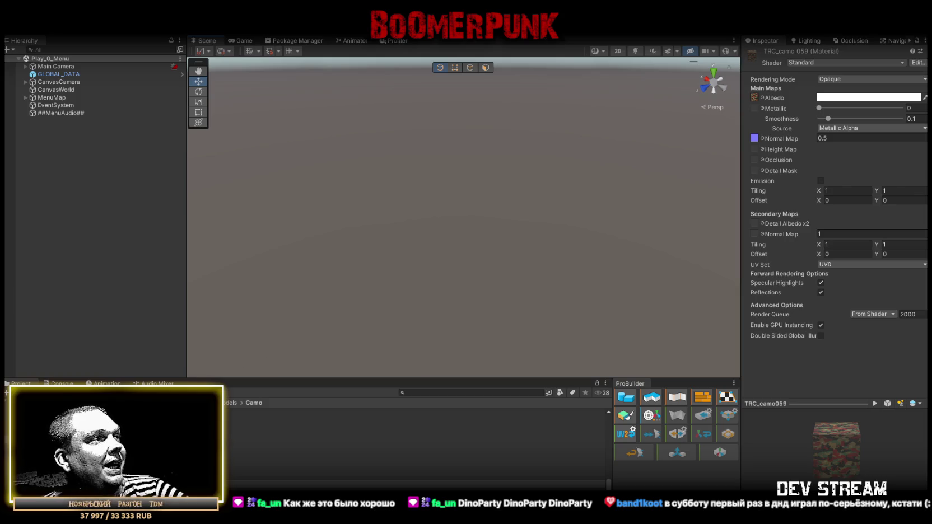
left_click(837, 64)
scroll(828, 196, "down", 2)
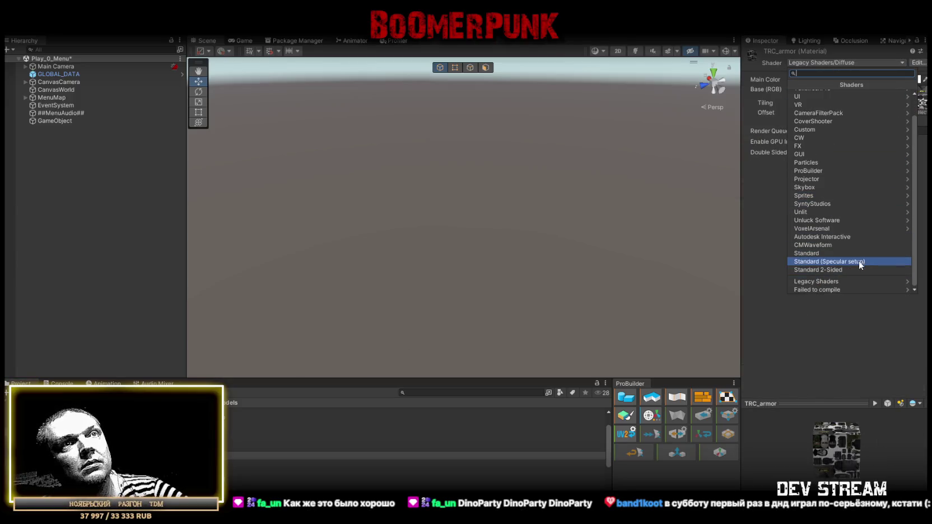
left_click(831, 252)
left_click(846, 79)
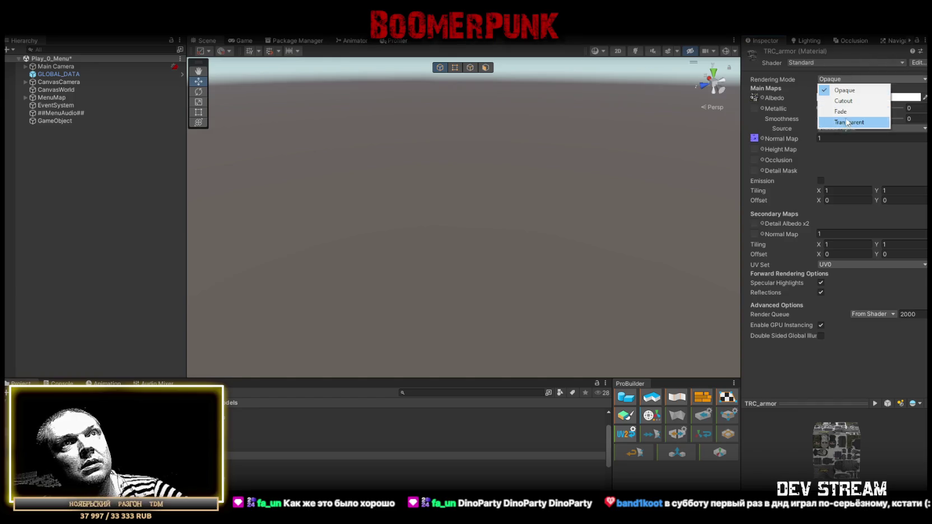
left_click(843, 101)
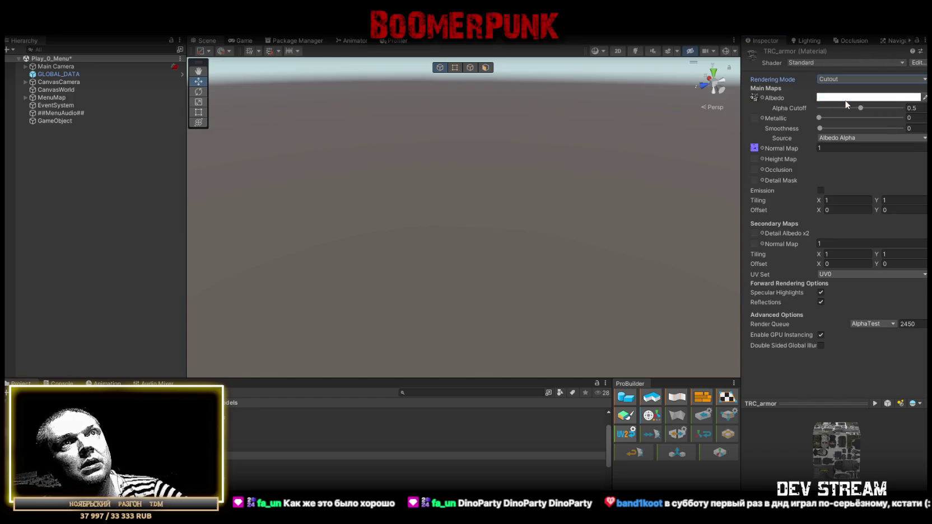
Switch TRC_head 1 to the Standard shader and set its Metallic to 0
left_click_drag(539, 154, 424, 139)
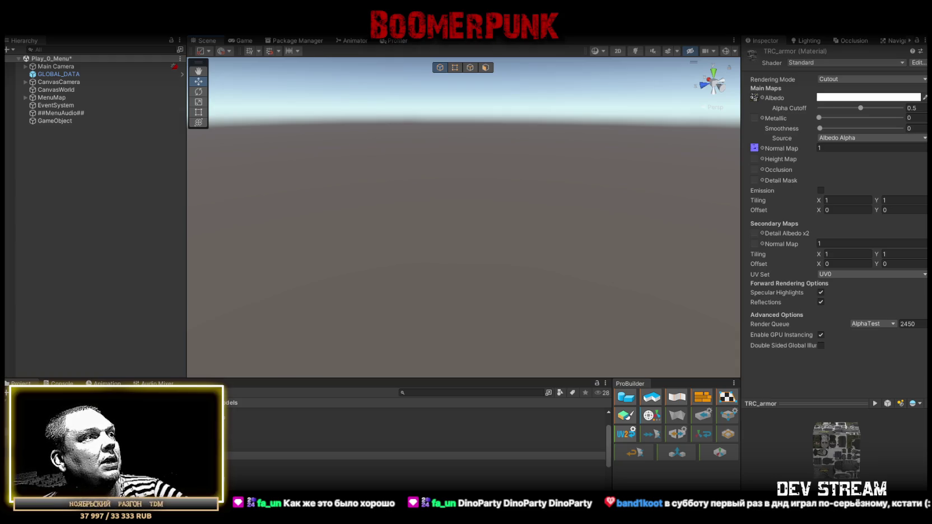
scroll(414, 442, "down", 3)
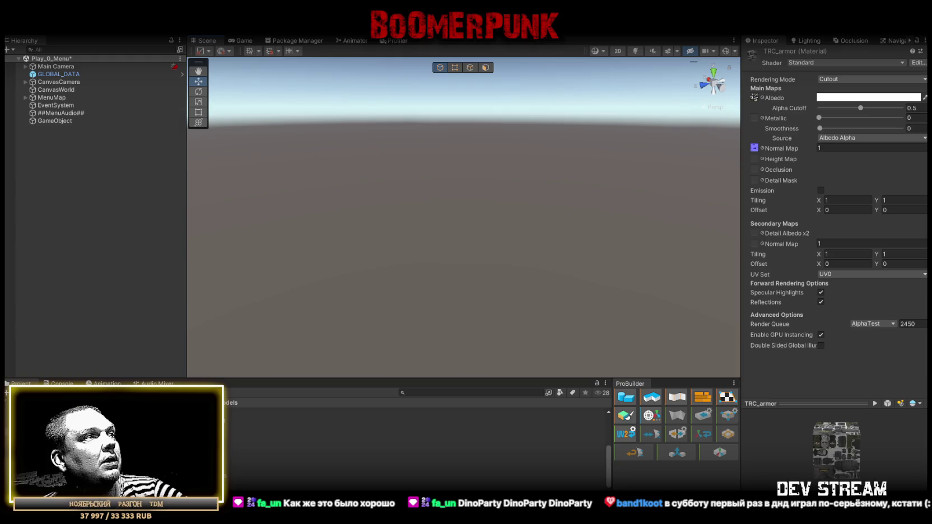
left_click(414, 451)
left_click(821, 62)
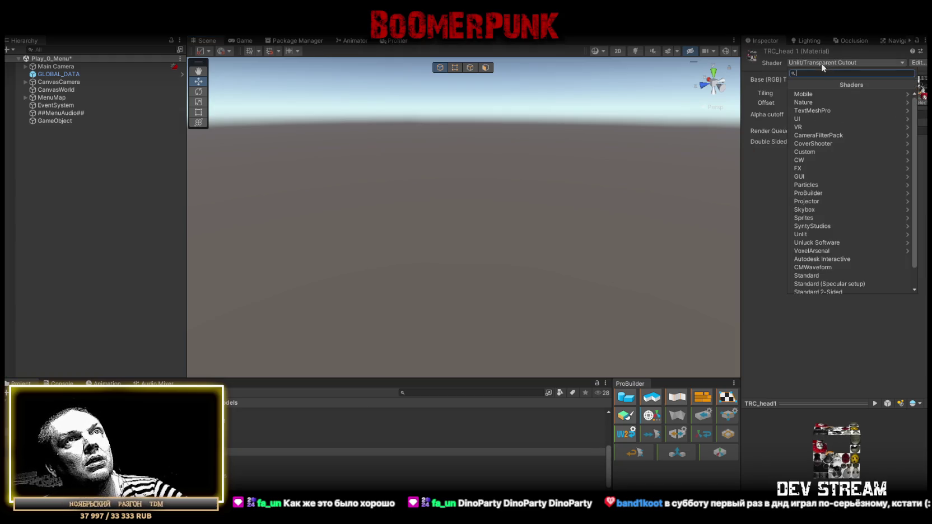
scroll(836, 187, "down", 1)
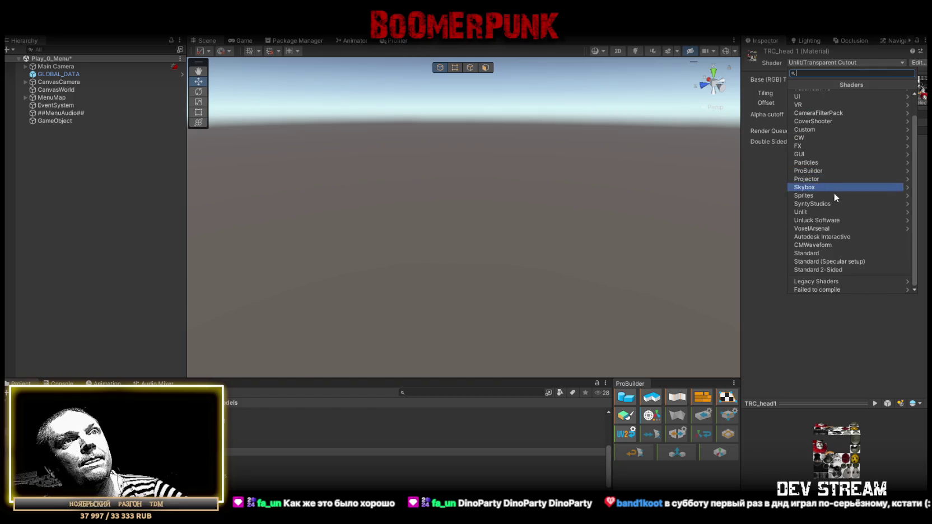
left_click(828, 252)
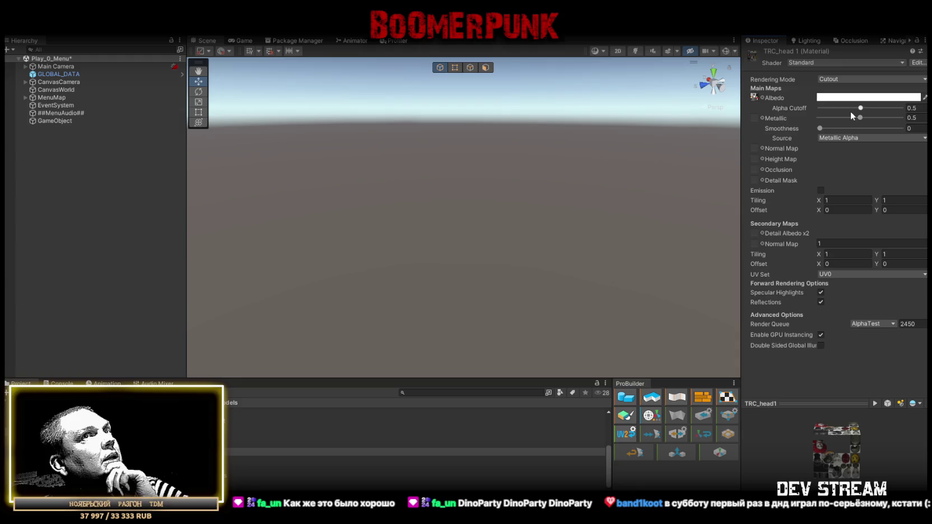
left_click_drag(861, 117, 739, 114)
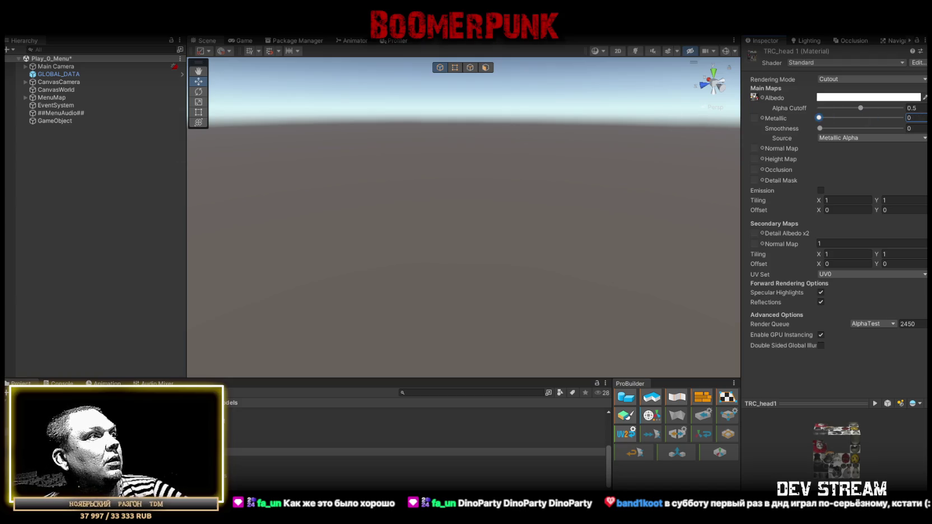
Set TRC_armor's rendering mode back to Opaque
scroll(414, 443, "up", 2)
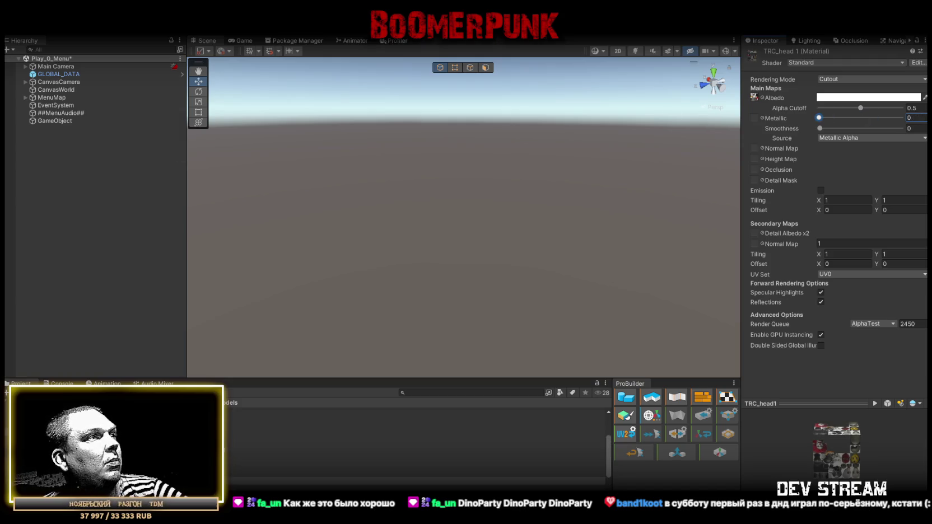
left_click(414, 426)
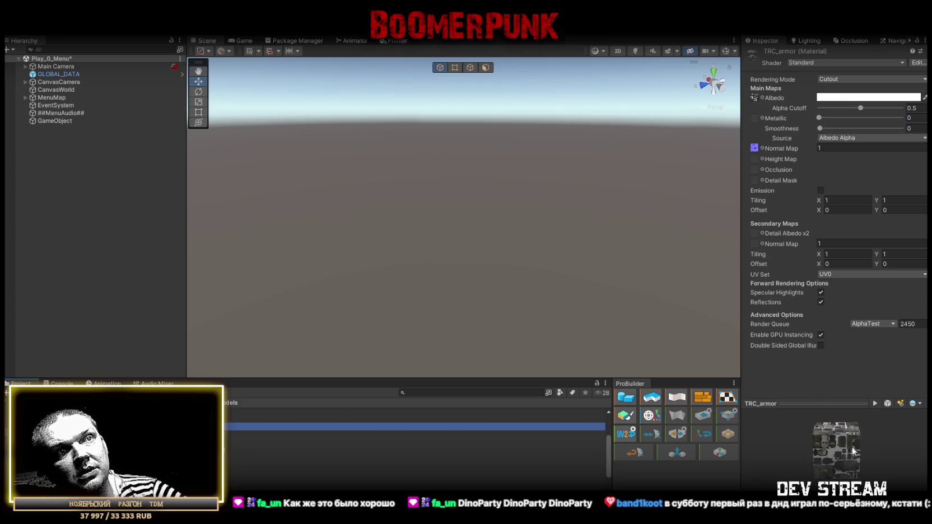
left_click(857, 80)
left_click(843, 90)
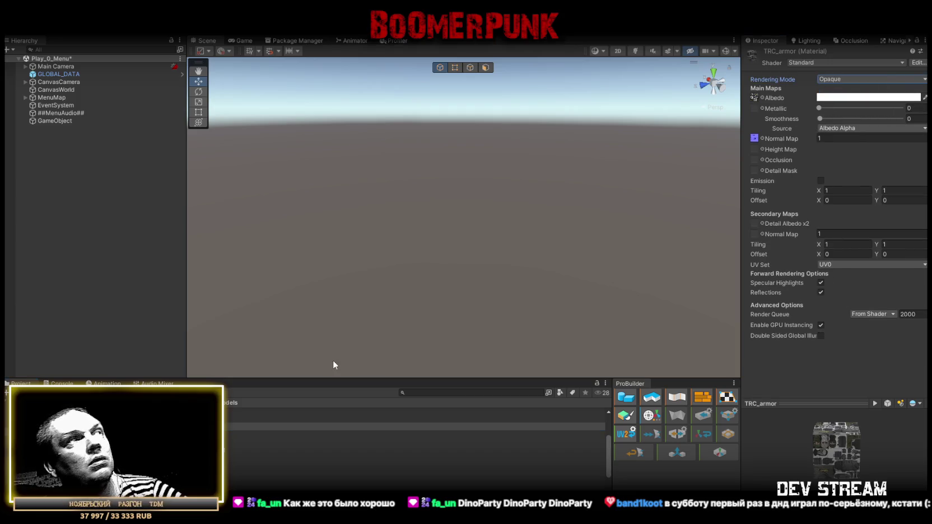
left_click(53, 120)
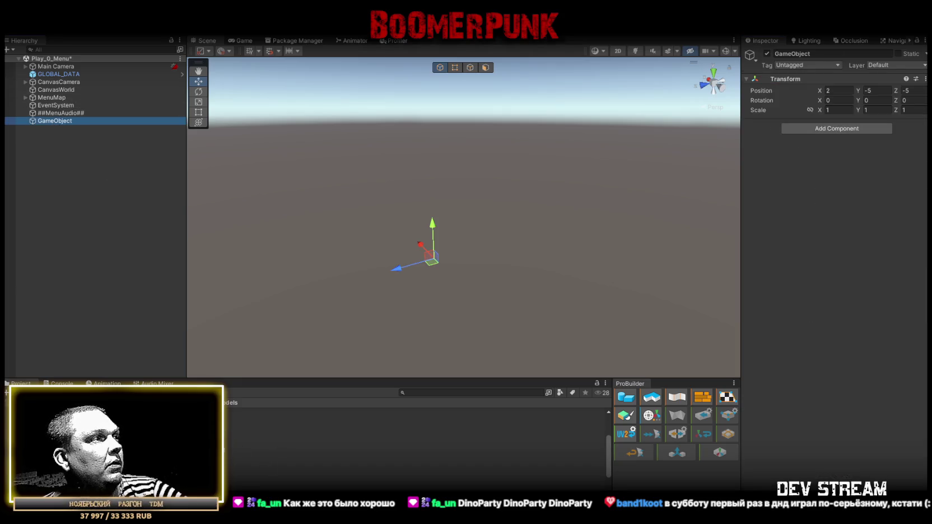
Drag all 14 prefabs from the Heads folder (Head_type 0–13) onto GameObject and frame Head_type 0
left_click(111, 442)
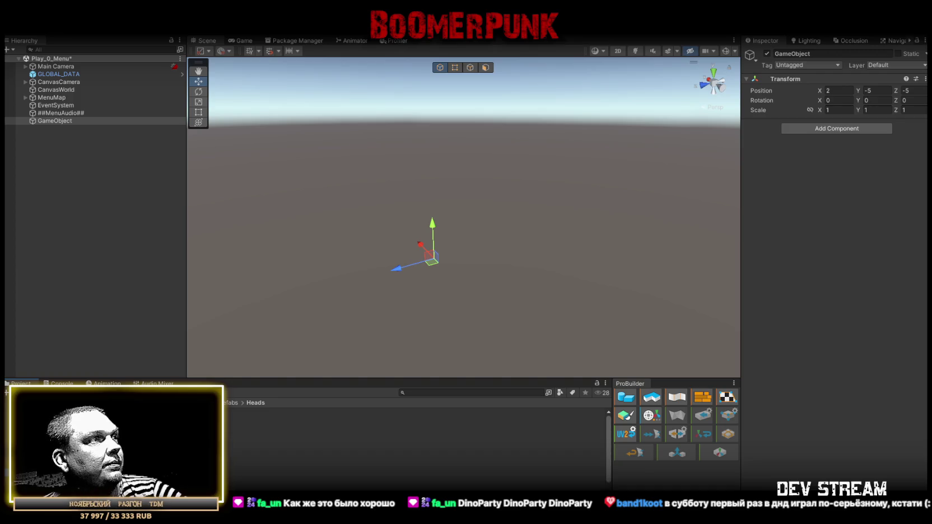
left_click(240, 419)
scroll(414, 442, "down", 2)
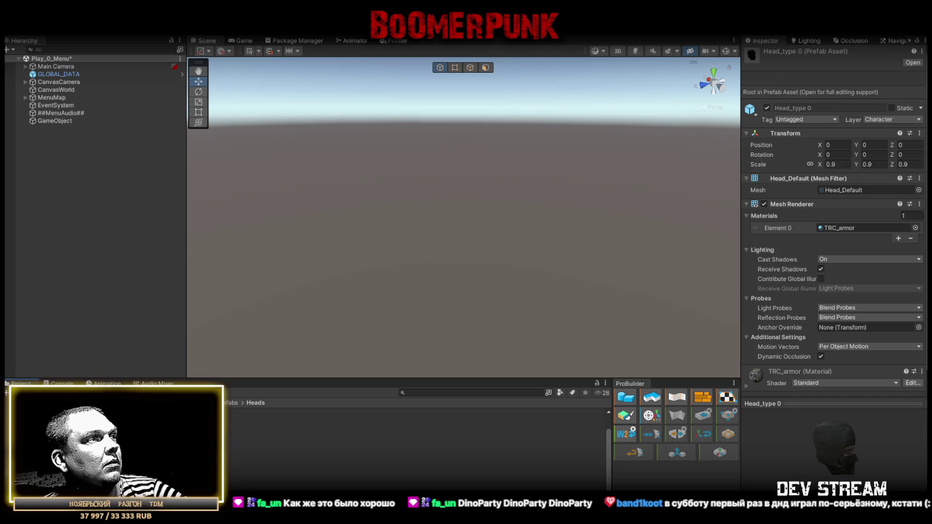
scroll(414, 442, "up", 1)
scroll(414, 442, "down", 1)
key("ctrl+a")
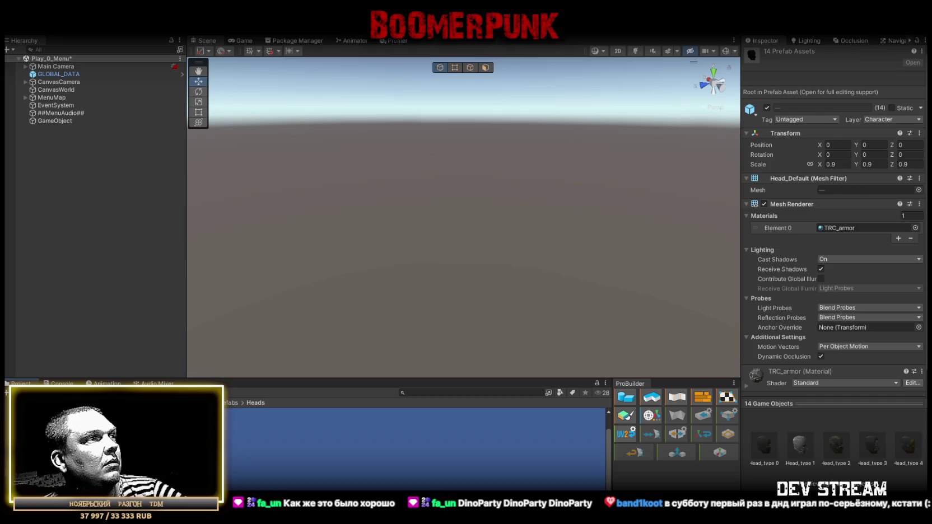
scroll(414, 448, "up", 1)
left_click_drag(414, 448, 58, 122)
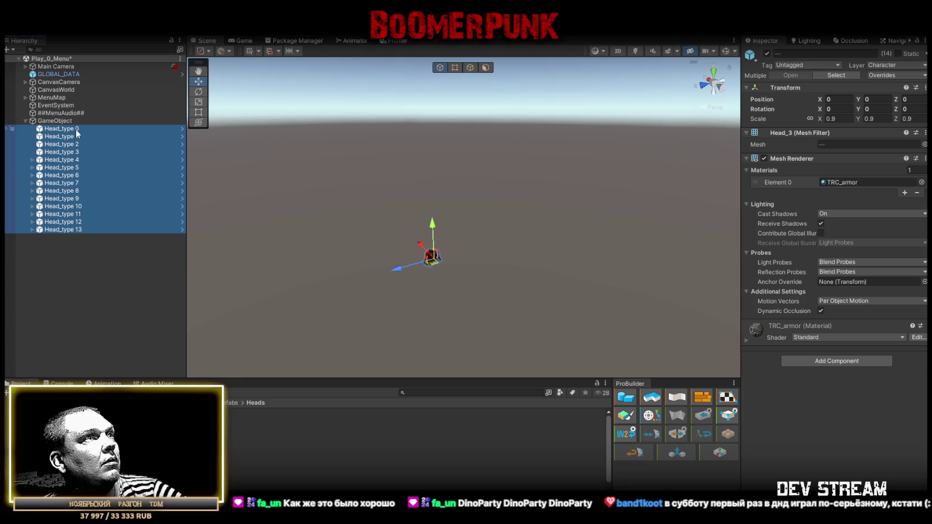
double_click(61, 129)
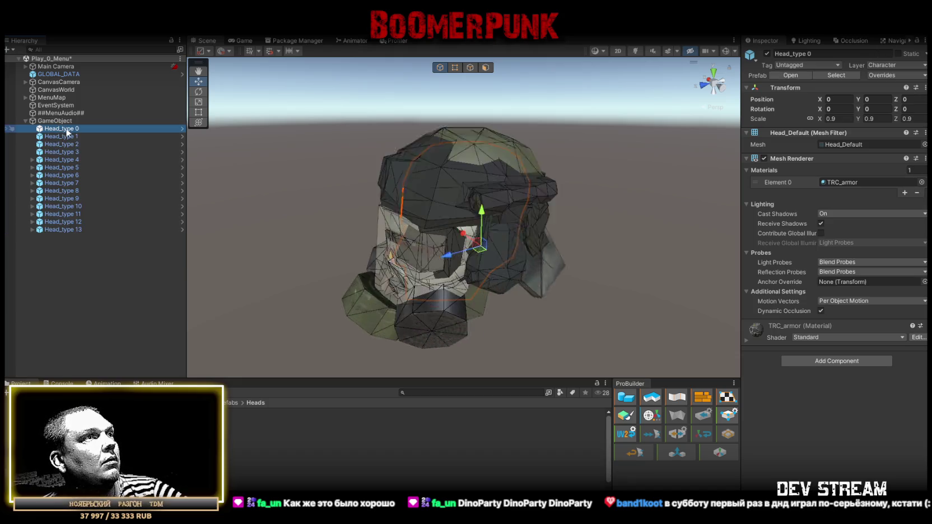
Re-centre the view on the head and set GameObject's X rotation to -90, then back to 0
mouse_move(426, 214)
left_mouse_down()
mouse_move(528, 226)
mouse_move(350, 228)
left_mouse_up()
scroll(527, 225, "down", 5)
scroll(350, 221, "up", 5)
scroll(350, 221, "down", 5)
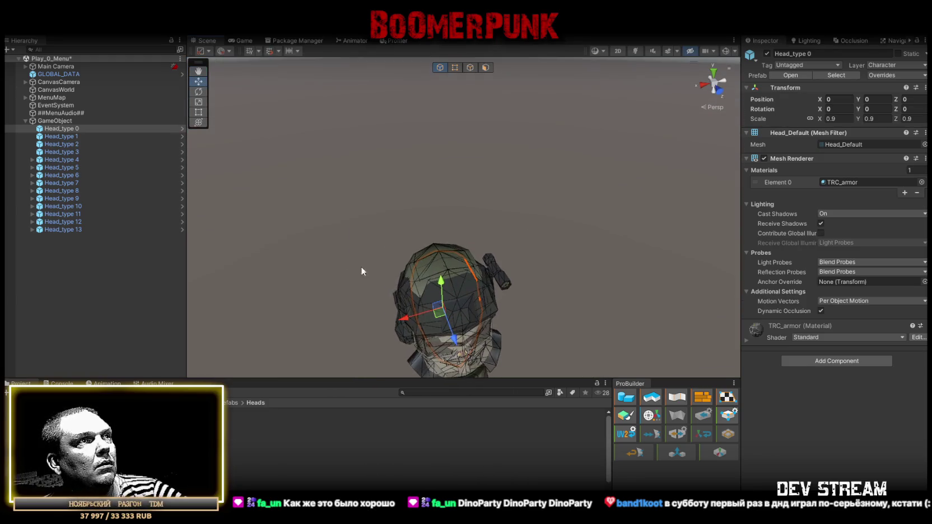
key("f")
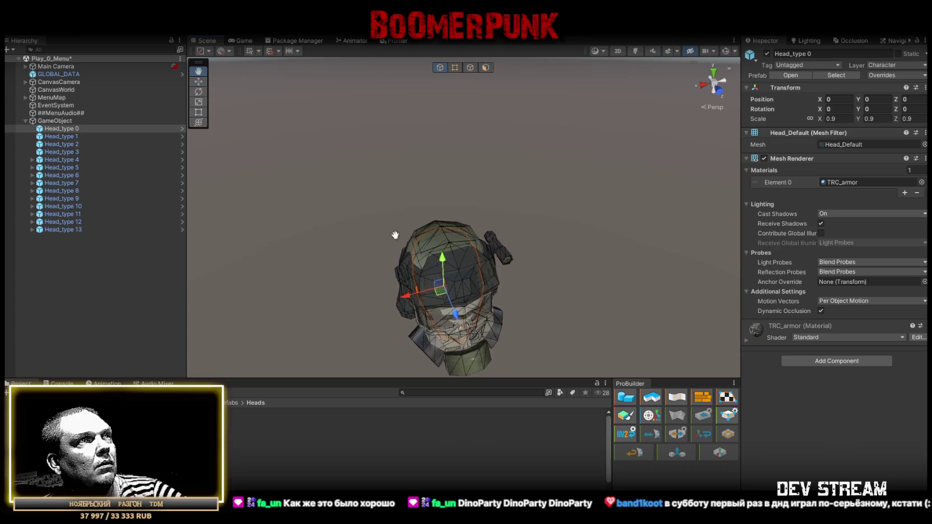
left_click(56, 121)
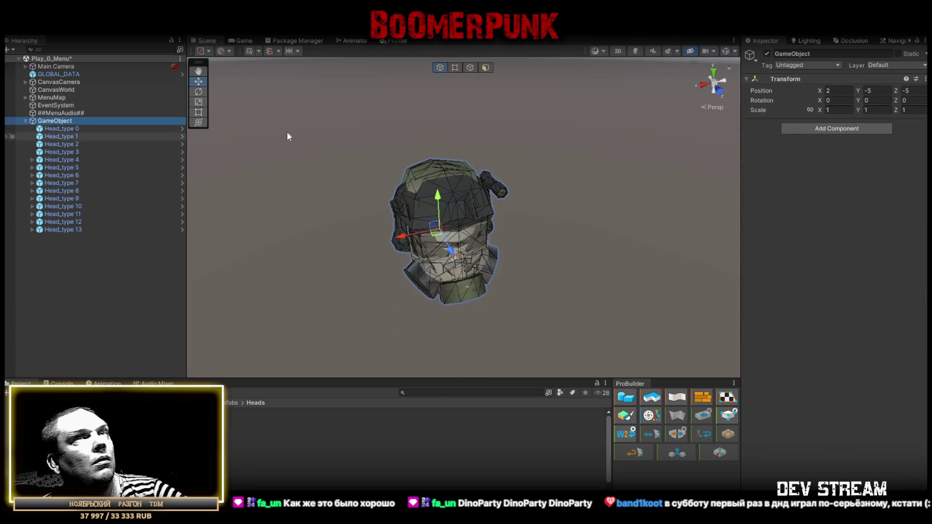
left_click(839, 100)
type("90-9")
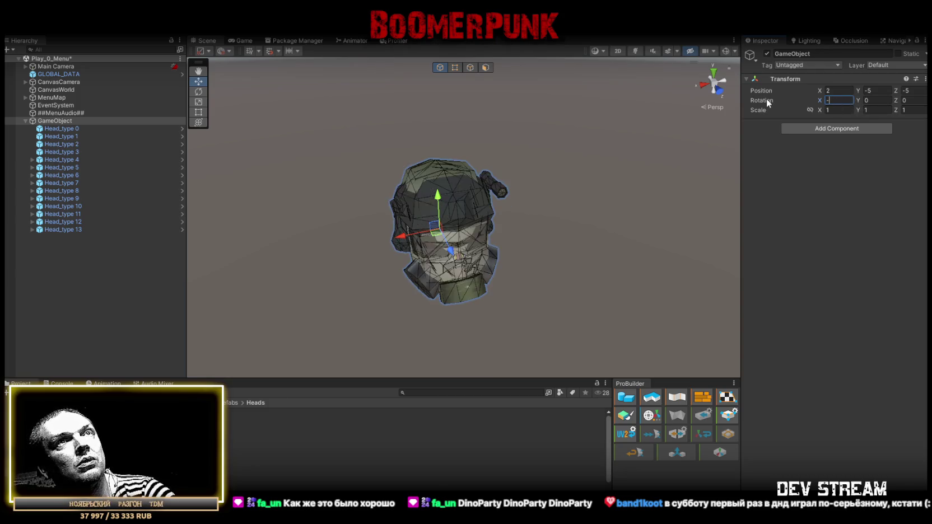
type("0")
Orbit around the gas-mask head and switch the scene view to isometric projection
mouse_move(497, 222)
left_mouse_down()
mouse_move(565, 187)
mouse_move(427, 271)
mouse_move(423, 392)
mouse_move(458, 331)
mouse_move(481, 253)
mouse_move(528, 336)
mouse_move(495, 233)
mouse_move(515, 312)
mouse_move(612, 233)
mouse_move(556, 183)
mouse_move(416, 221)
mouse_move(487, 291)
mouse_move(505, 266)
mouse_move(530, 308)
mouse_move(518, 276)
left_mouse_up()
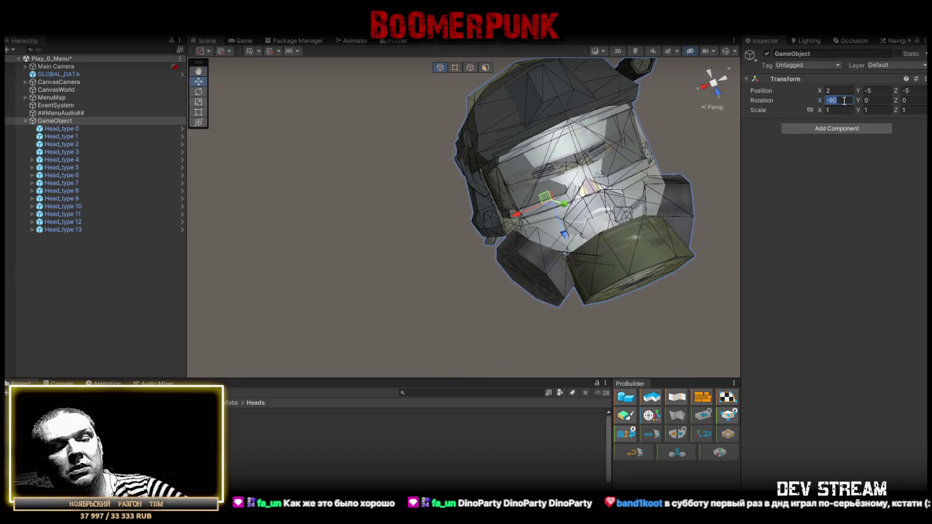
type("0")
mouse_move(482, 140)
left_mouse_down()
mouse_move(565, 307)
mouse_move(586, 236)
mouse_move(553, 235)
mouse_move(553, 246)
mouse_move(582, 259)
mouse_move(518, 230)
left_mouse_up()
key("f")
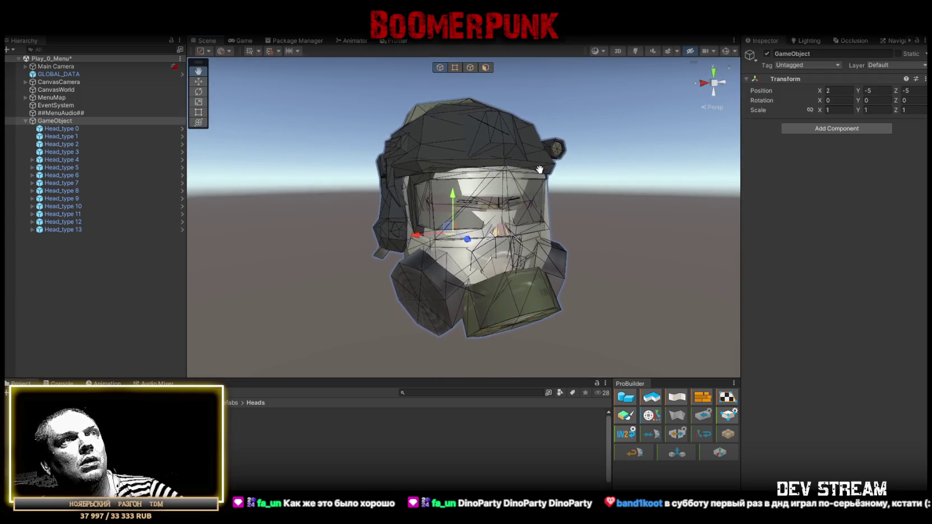
left_click(714, 107)
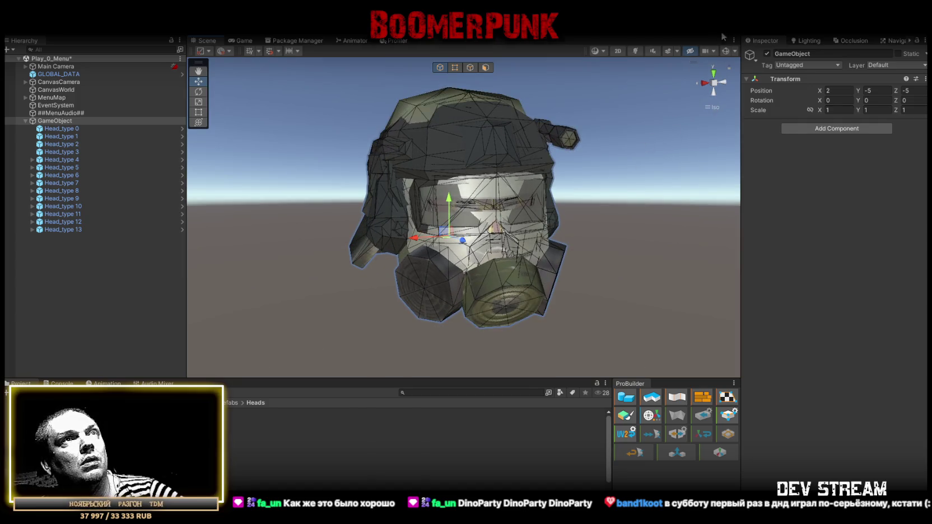
left_click(598, 50)
Switch the scene draw mode to plain Shaded and hide the skybox and scene effects
left_click(611, 68)
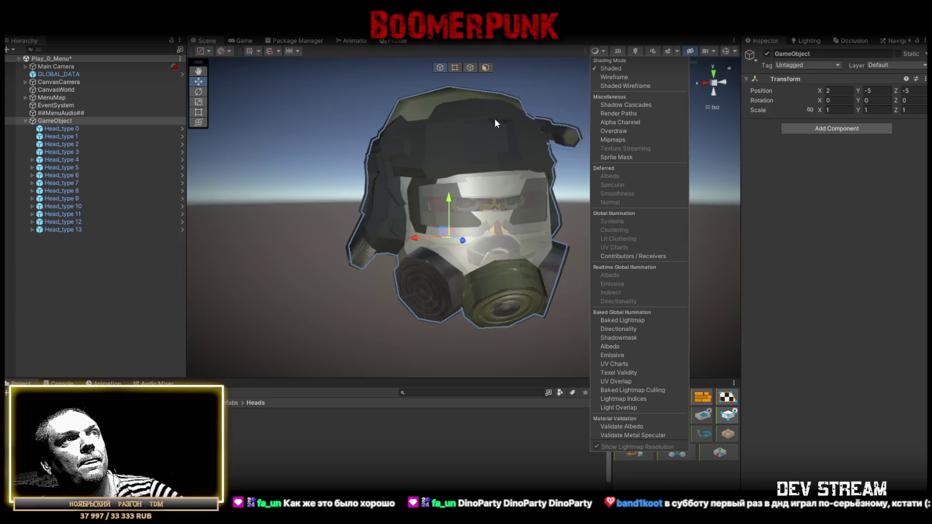
left_click(824, 256)
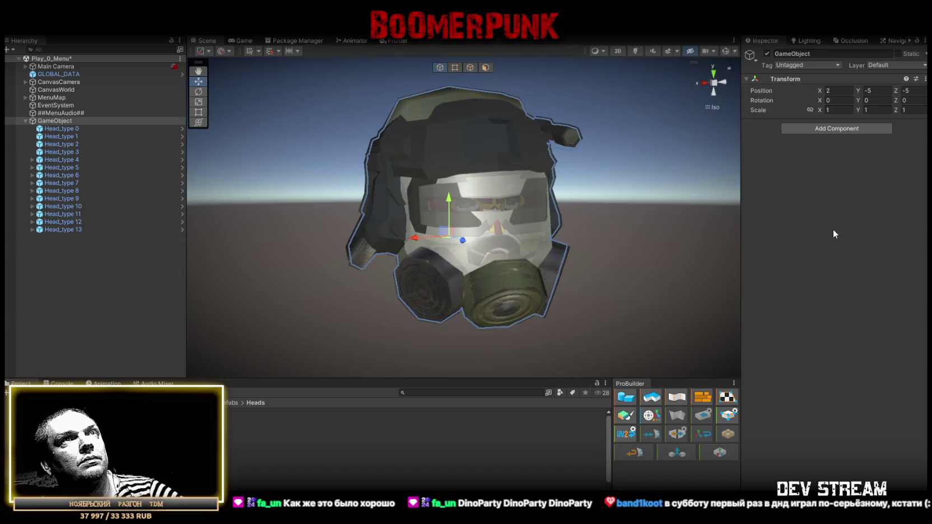
left_click(668, 51)
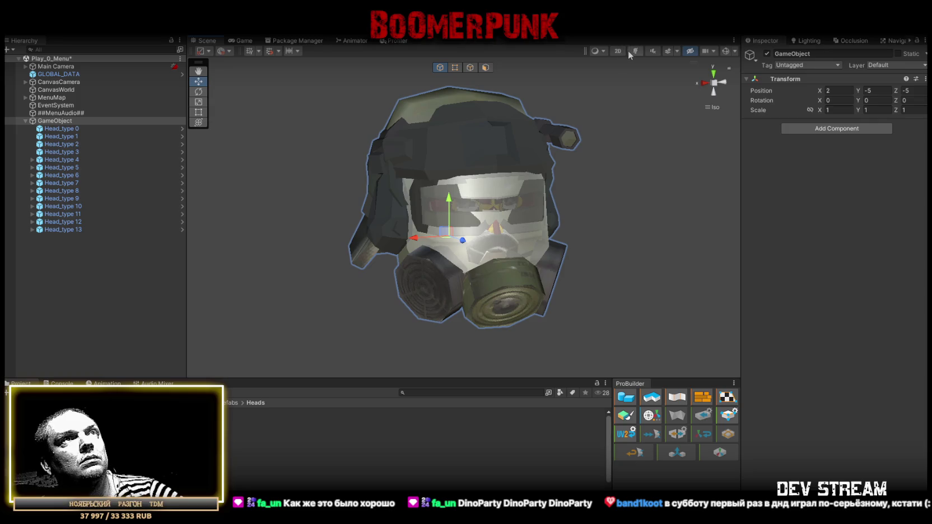
Toggle scene lighting to compare shading, orbit around the head, and select Head_type 1
left_click(636, 51)
left_click(636, 51)
left_click(636, 51)
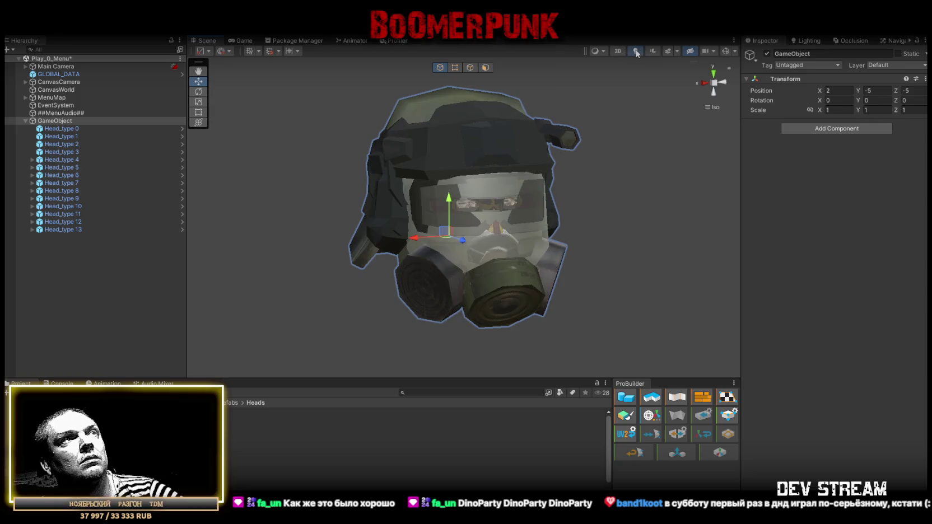
mouse_move(646, 225)
left_mouse_down()
mouse_move(663, 280)
mouse_move(655, 255)
mouse_move(588, 251)
mouse_move(595, 314)
mouse_move(658, 240)
mouse_move(478, 174)
mouse_move(593, 202)
left_mouse_up()
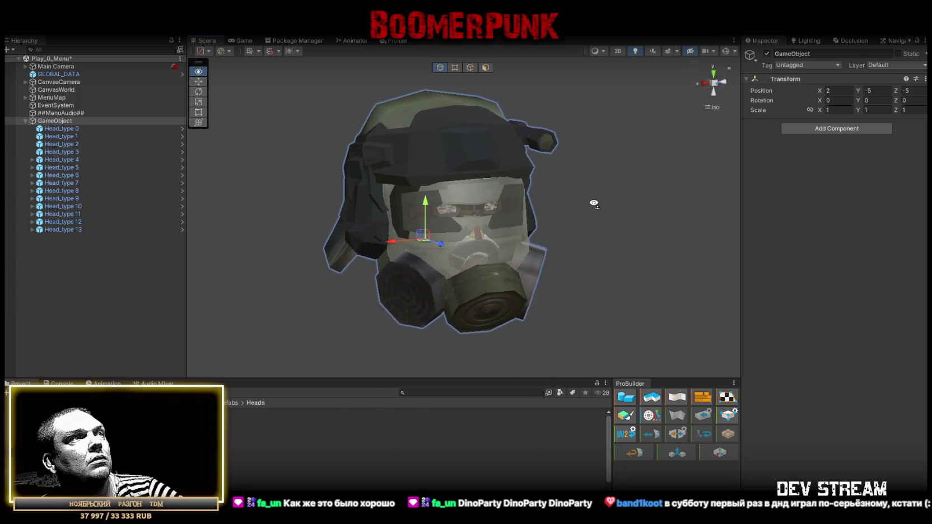
left_click(84, 276)
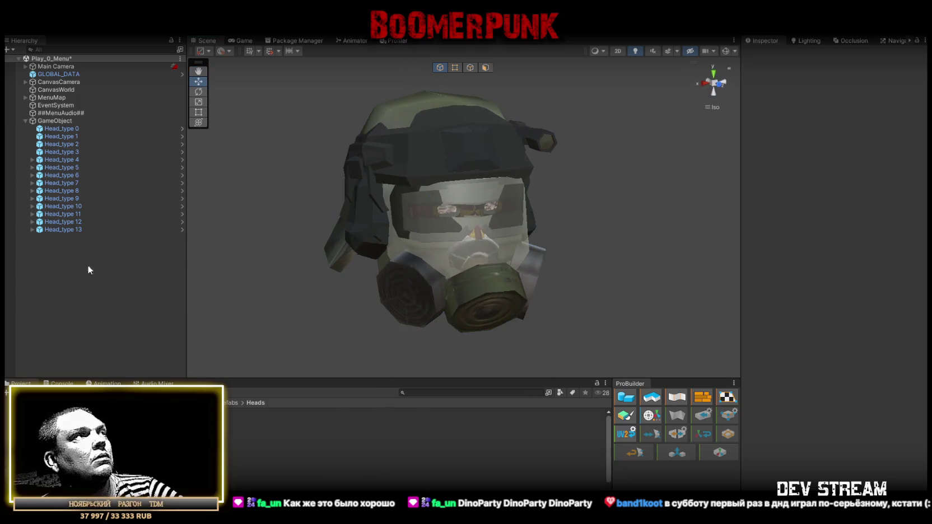
Select Head_type 1 through Head_type 13 and deactivate them
left_click(60, 136)
left_click(74, 230, "shift")
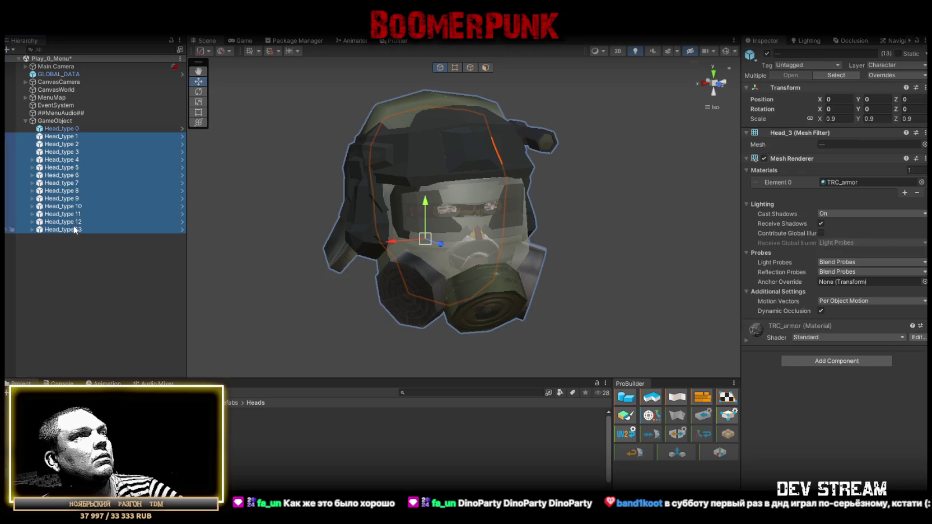
left_click(766, 54)
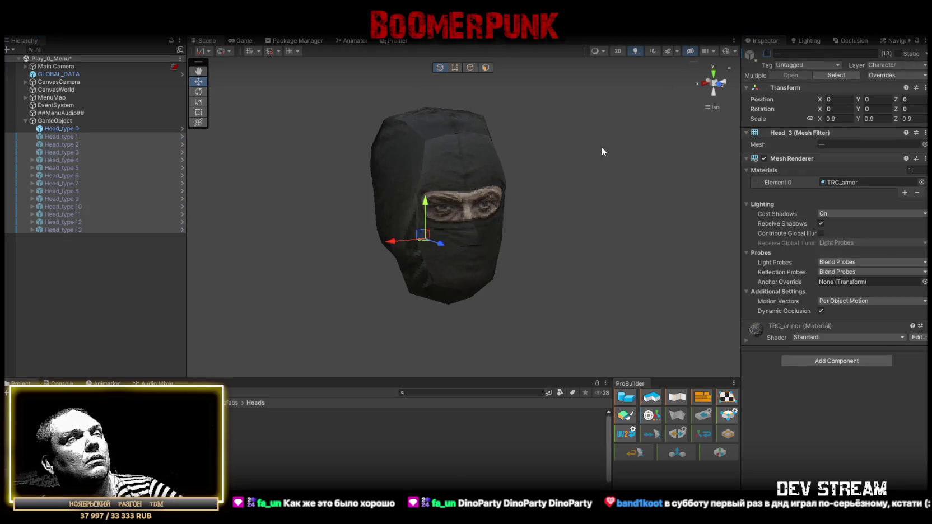
Orbit around the black balaclava, settle on a straight front view, and clear the selection
left_click_drag(572, 159, 625, 183)
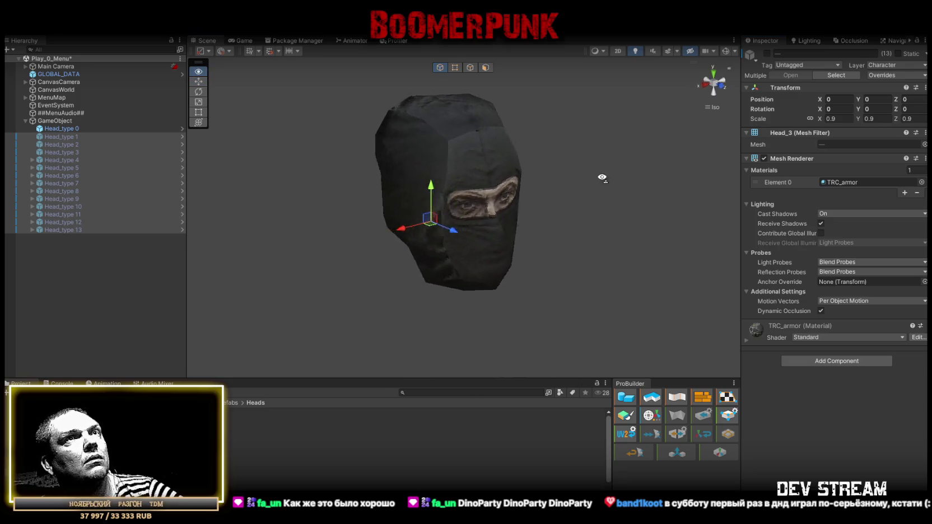
left_click(719, 84)
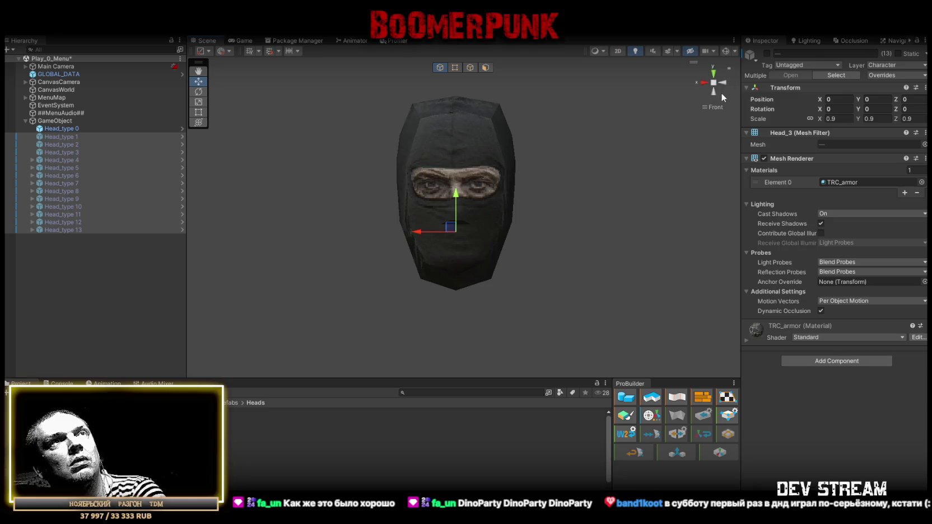
right_click(705, 79)
mouse_move(667, 93)
left_mouse_down()
mouse_move(690, 189)
mouse_move(662, 151)
left_mouse_up()
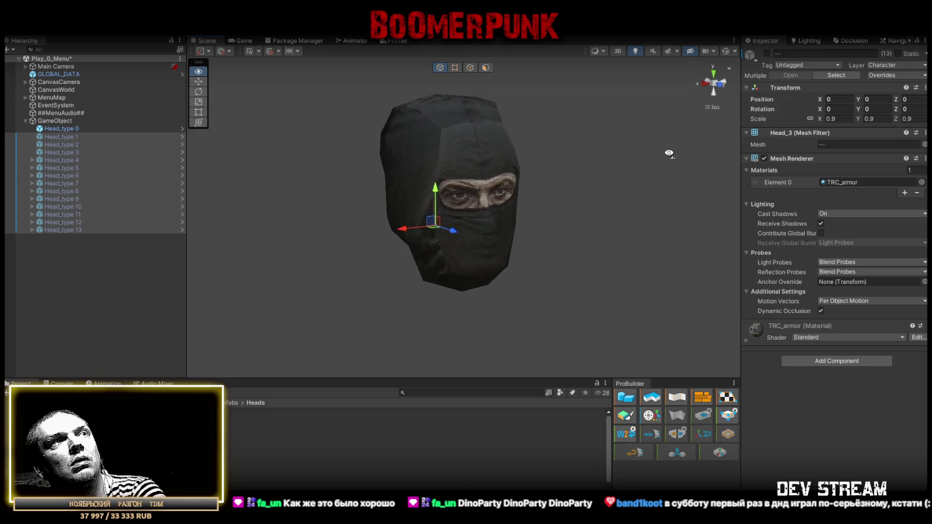
left_click(718, 84)
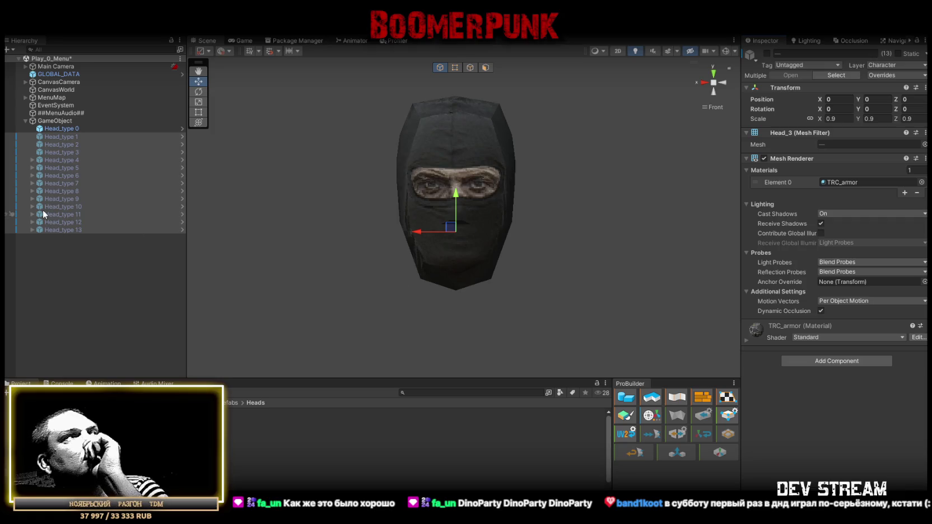
left_click(75, 251)
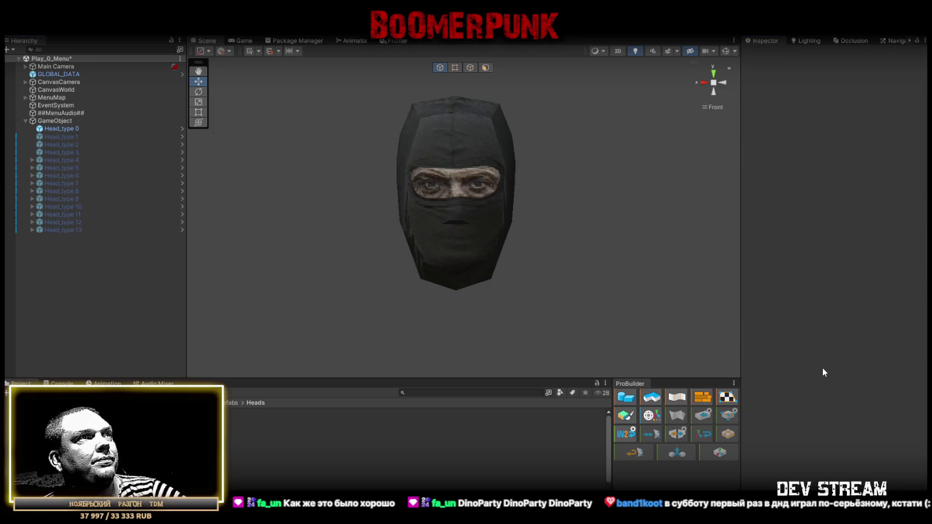
mouse_move(680, 258)
left_mouse_down()
mouse_move(588, 259)
mouse_move(678, 265)
mouse_move(734, 250)
mouse_move(585, 246)
left_mouse_up()
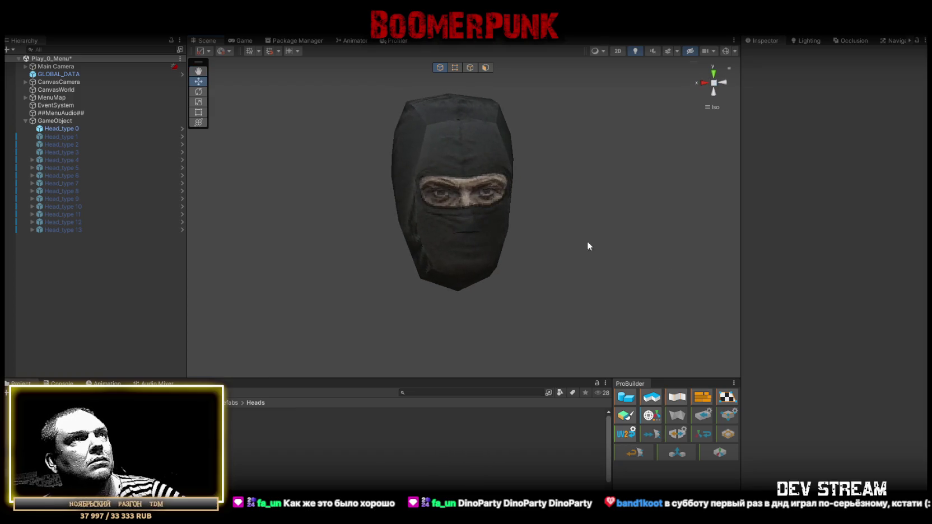
left_click(715, 83)
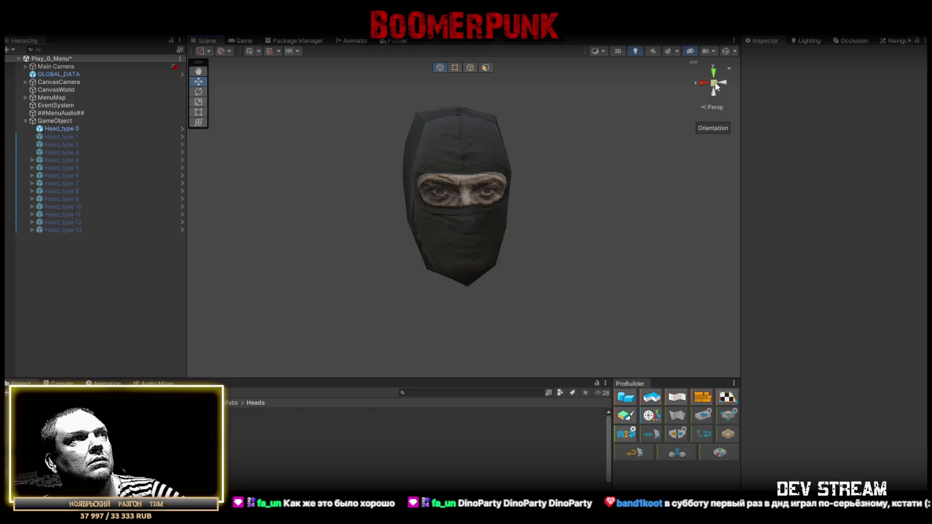
left_click(713, 83)
left_click(725, 83)
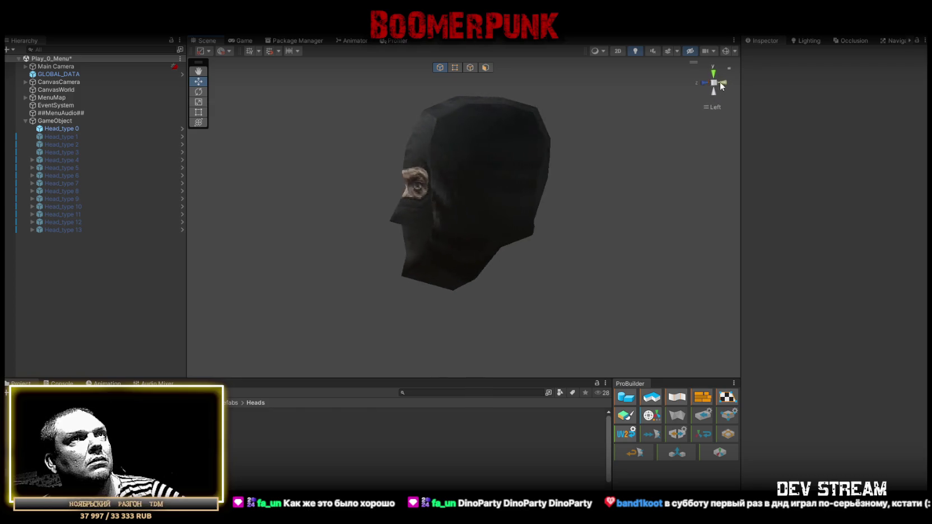
left_click(704, 81)
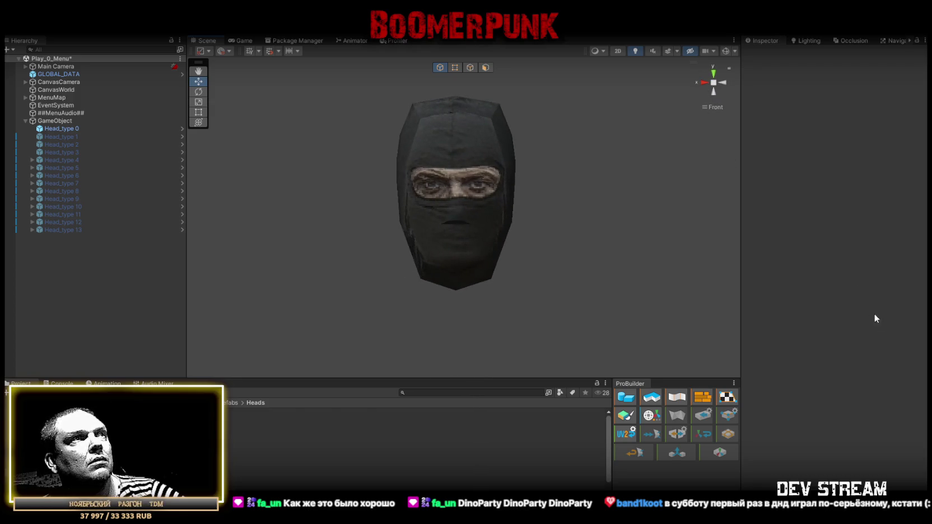
left_click_drag(580, 230, 587, 248)
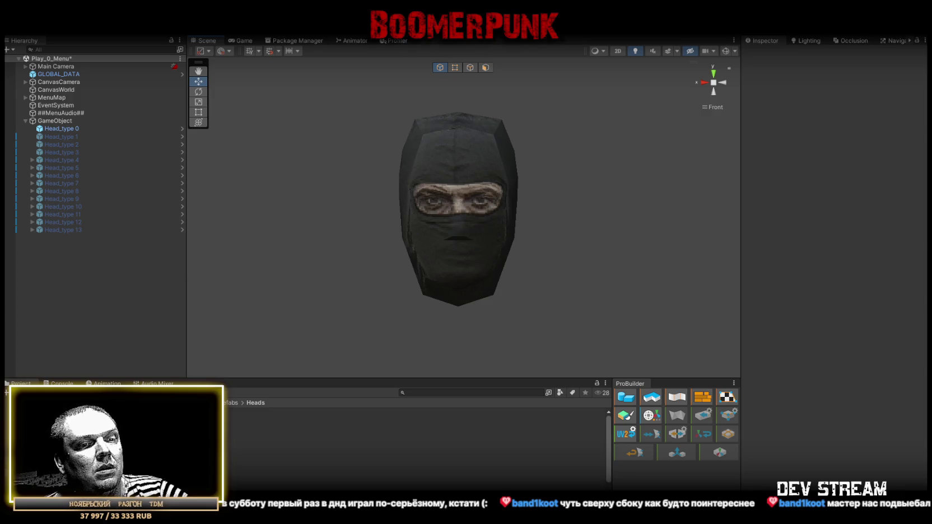
left_click(59, 128)
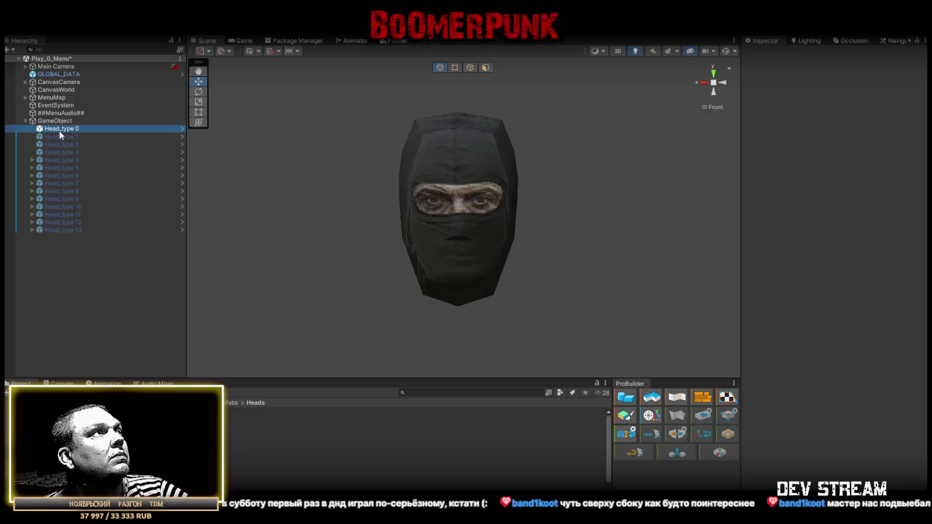
Hide Head_type 0 and preview the grey balaclava Head_type 1
left_click(766, 53)
left_click(73, 137)
left_click(766, 53)
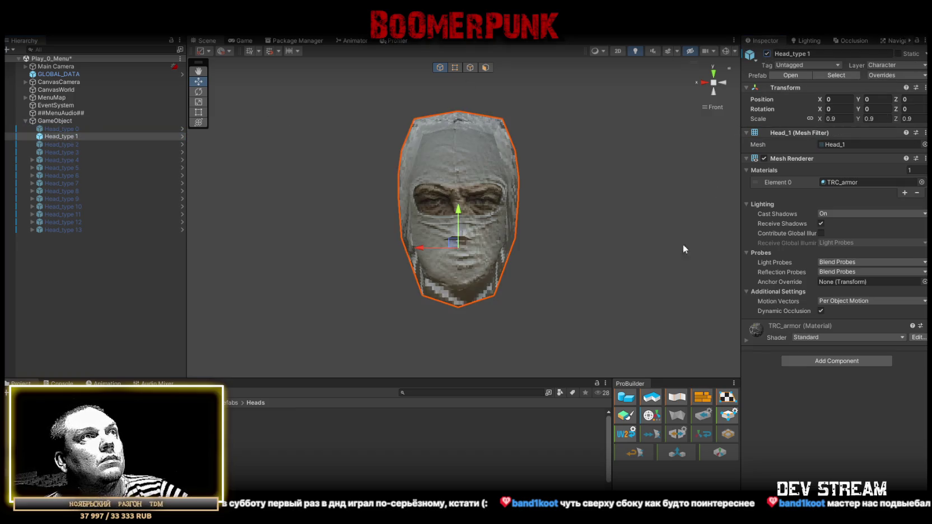
left_click(62, 299)
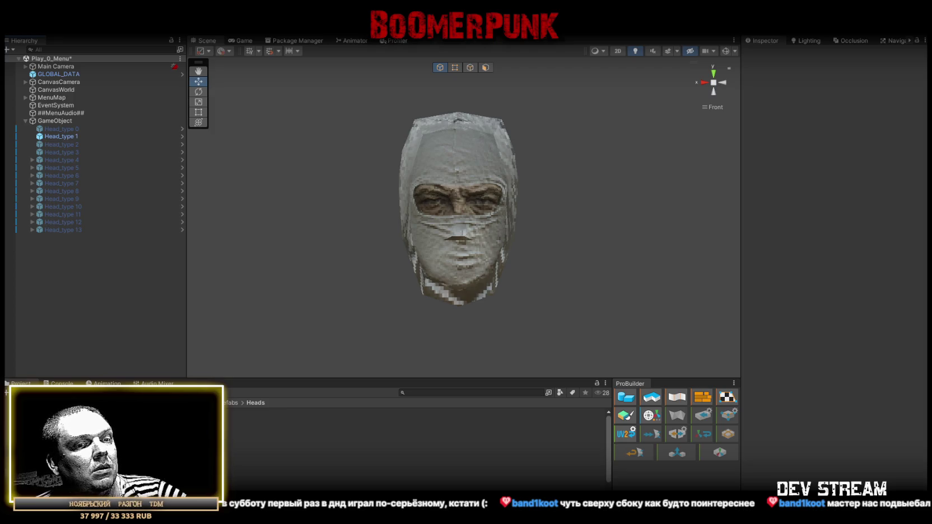
Hide Head_type 1 and preview the camo balaclava Head_type 2
left_click(60, 136)
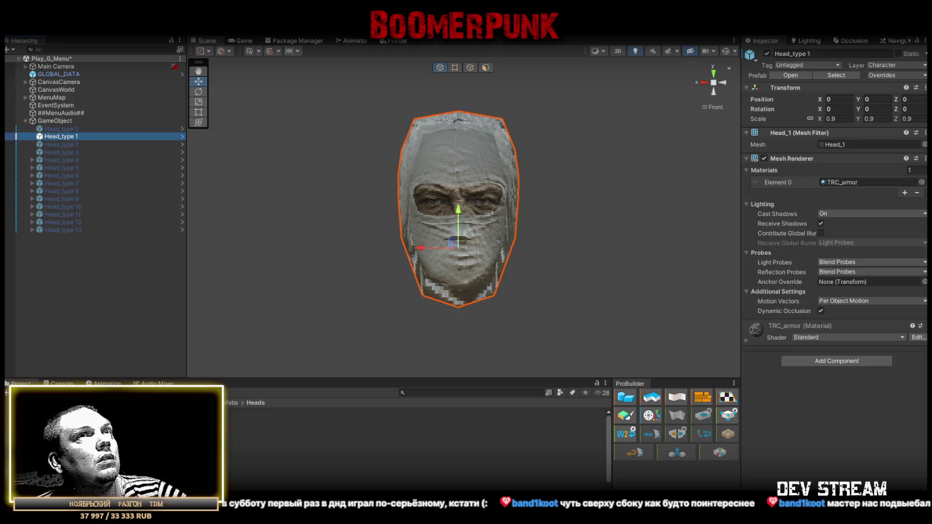
left_click(766, 54)
left_click(59, 145)
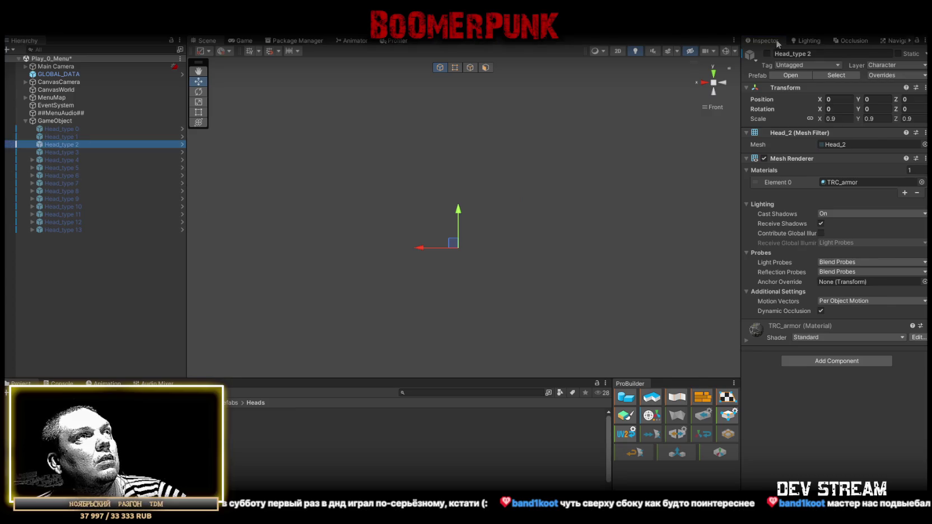
left_click(766, 54)
left_click(138, 264)
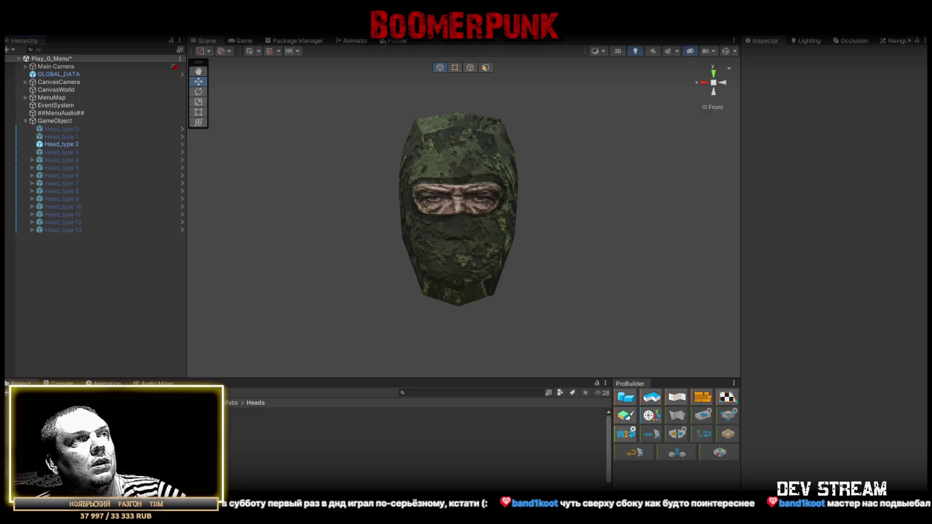
Hide Head_type 2 and preview the skull mask Head_type 3
left_click(84, 144)
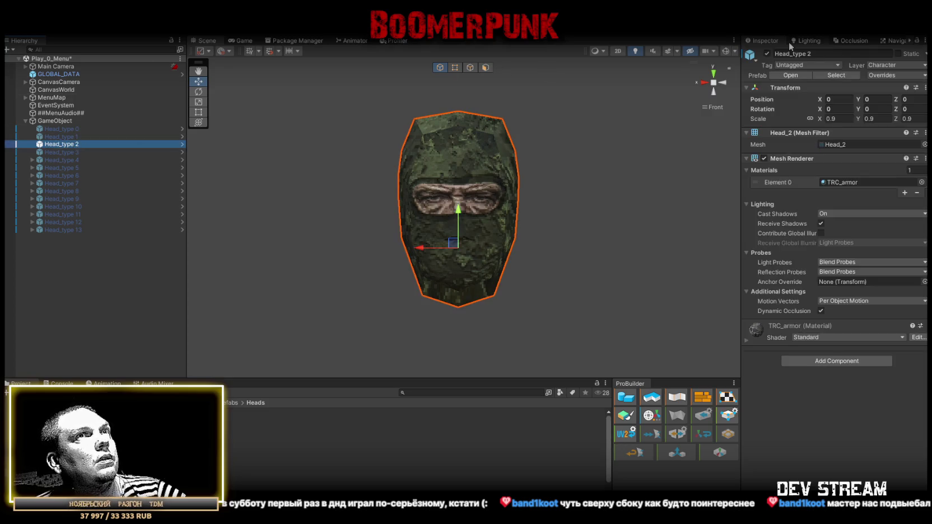
left_click(766, 54)
left_click(63, 152)
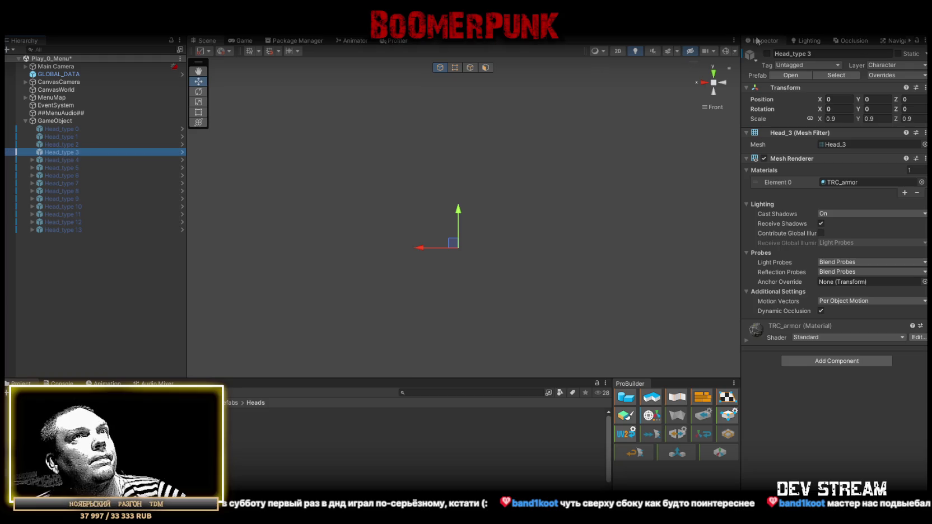
left_click(766, 53)
left_click(77, 334)
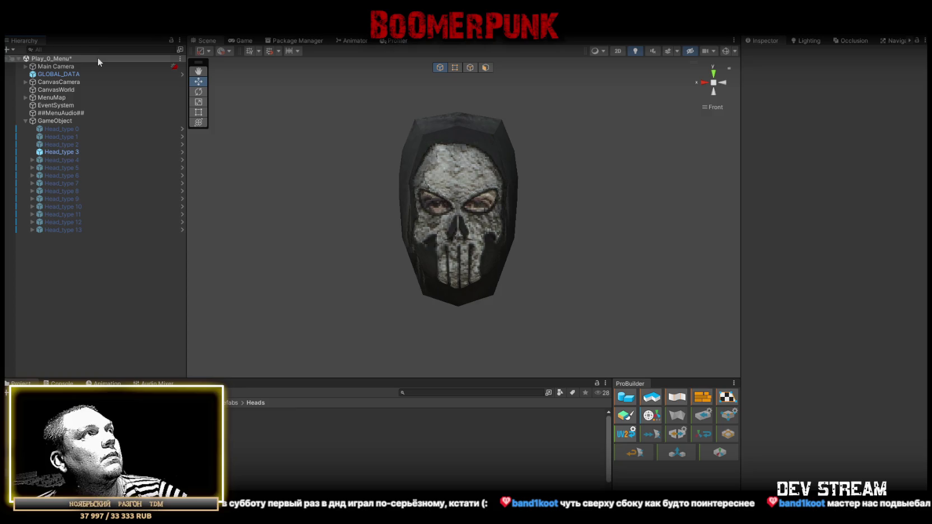
Hide Head_type 3 and preview the yellow mask Head_type 4
left_click(70, 152)
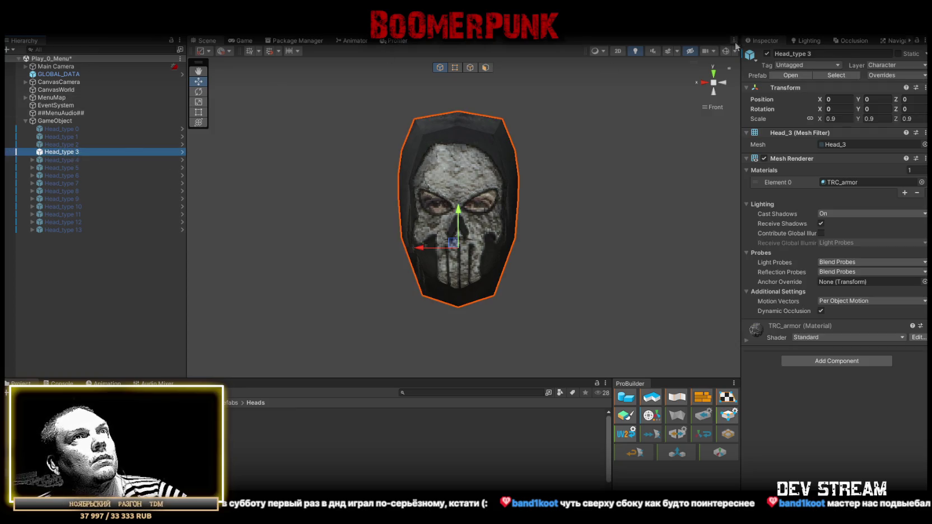
key("alt+shift+a")
left_click(60, 161)
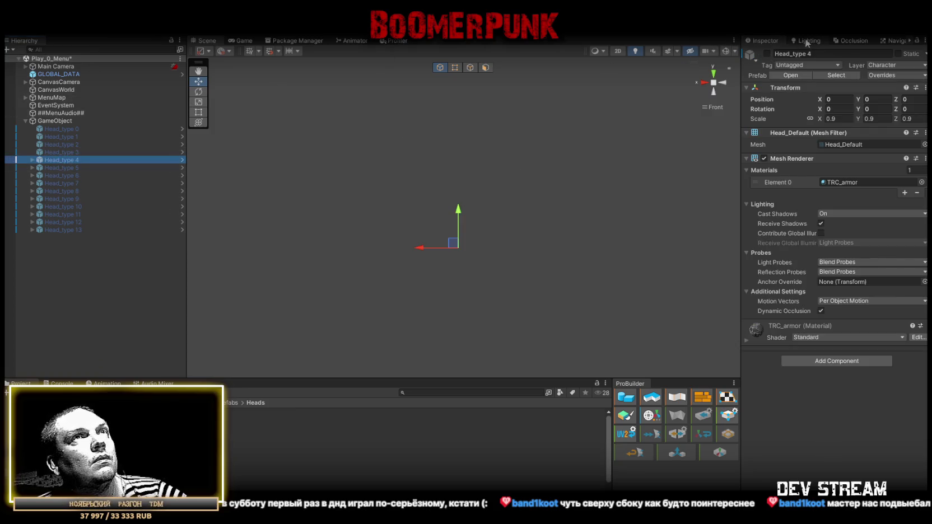
key("alt+shift+a")
left_click(99, 301)
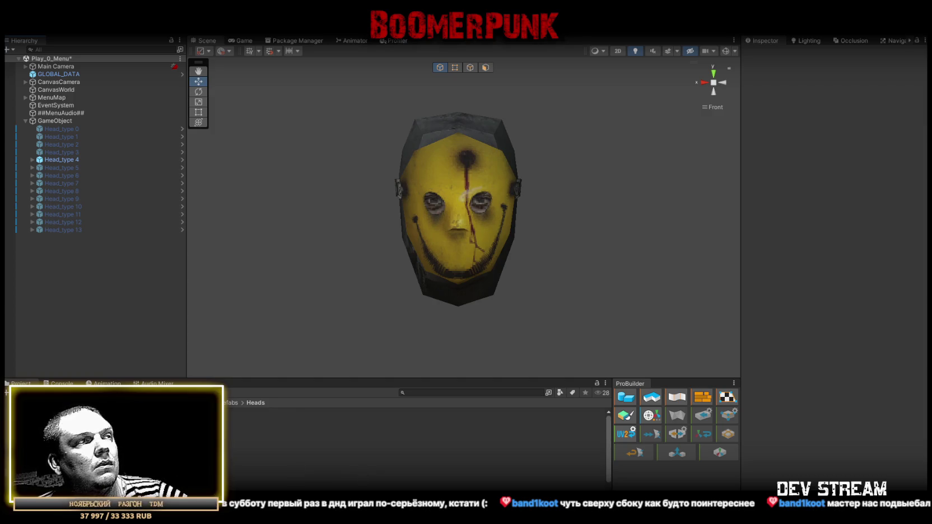
Hide Head_type 4 and preview the red mask Head_type 5
left_click(54, 161)
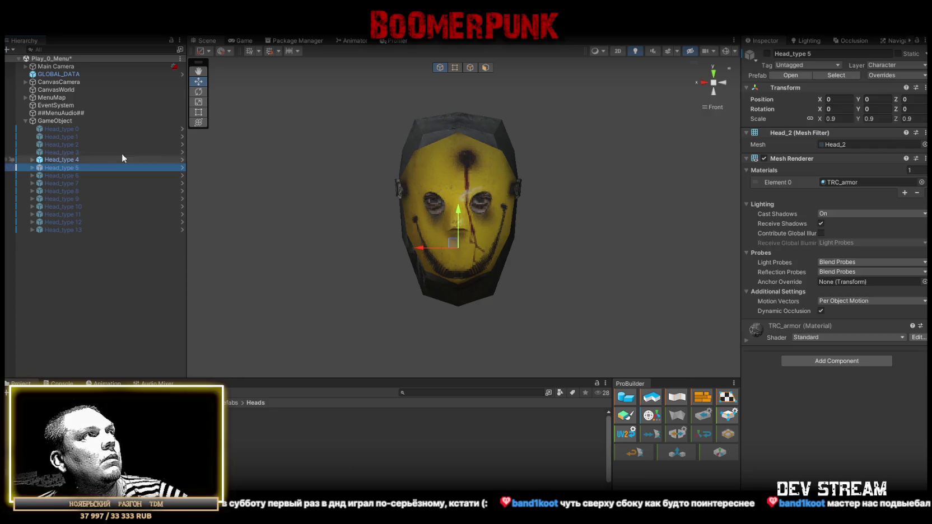
left_click(766, 53)
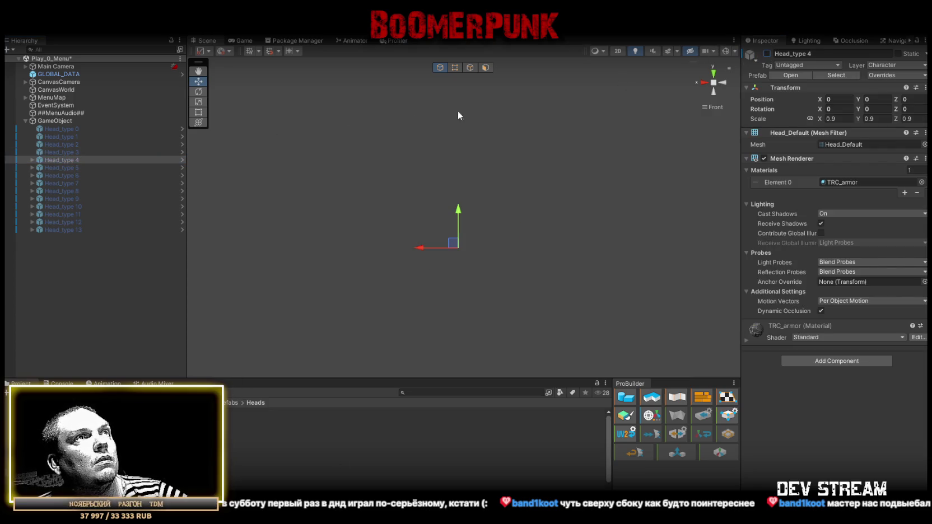
left_click(54, 168)
left_click(767, 54)
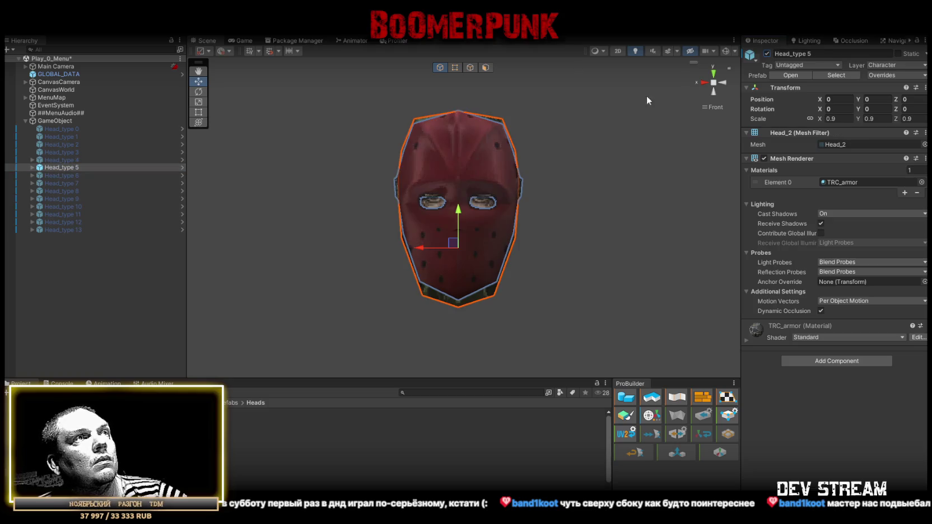
left_click(66, 317)
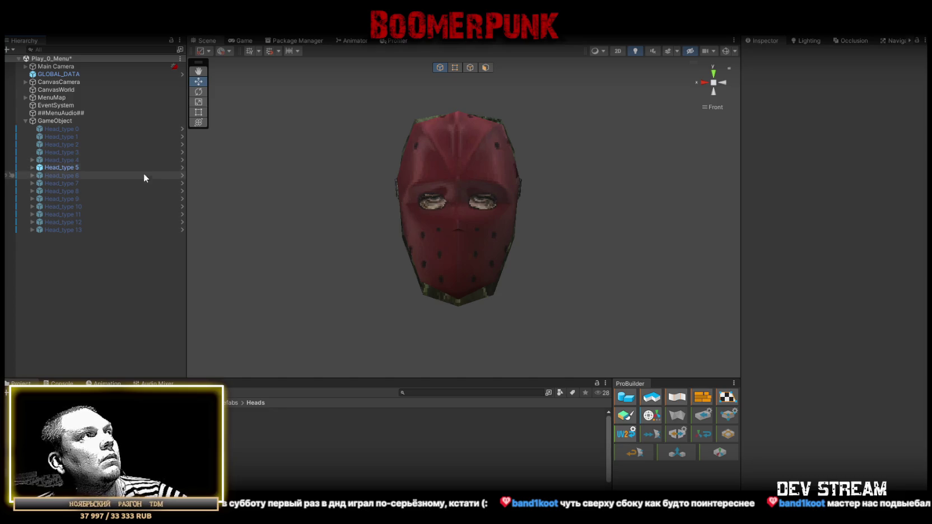
Hide Head_type 5, preview the white smiling mask Head_type 6, then hide it again
left_click(69, 168)
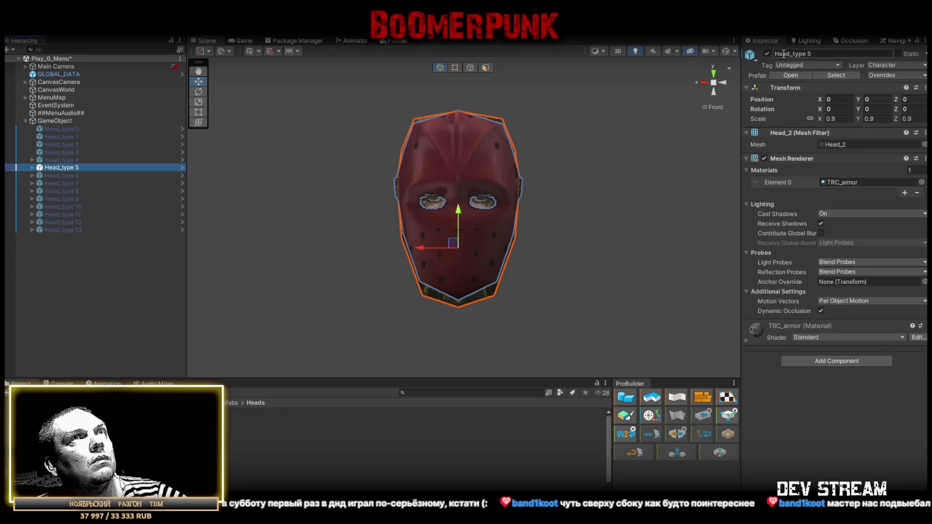
left_click(70, 175)
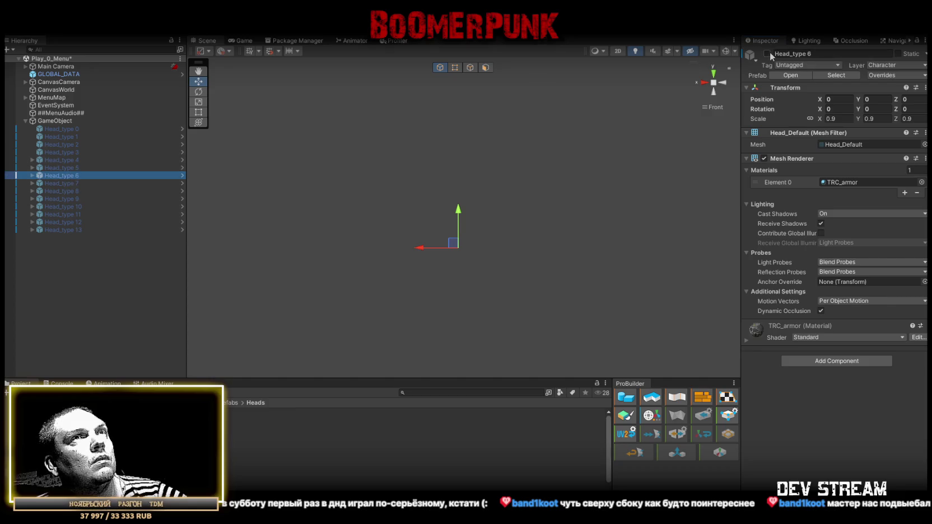
left_click(81, 302)
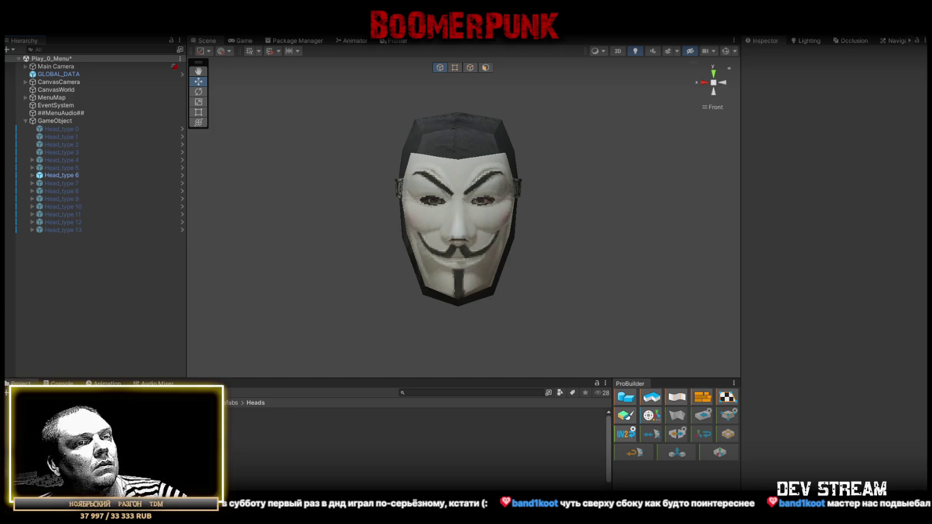
left_click(56, 175)
left_click(767, 53)
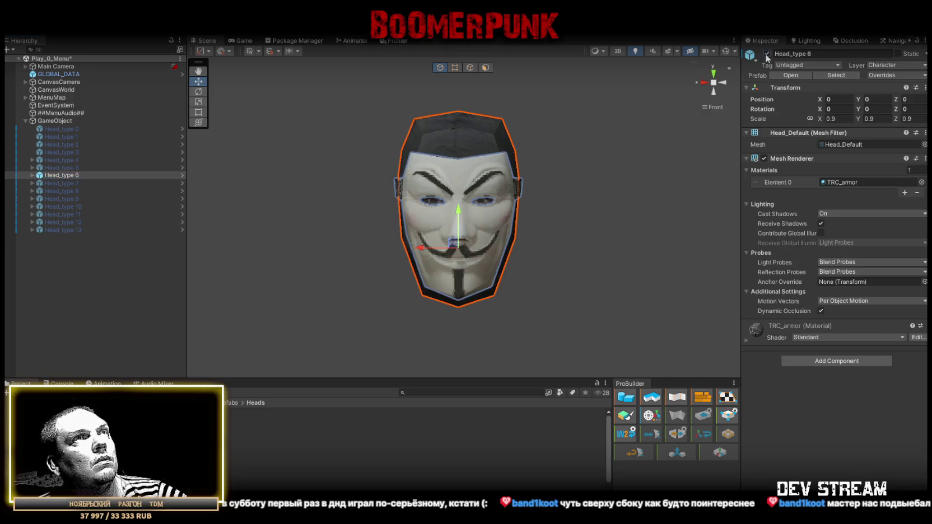
left_click(68, 183)
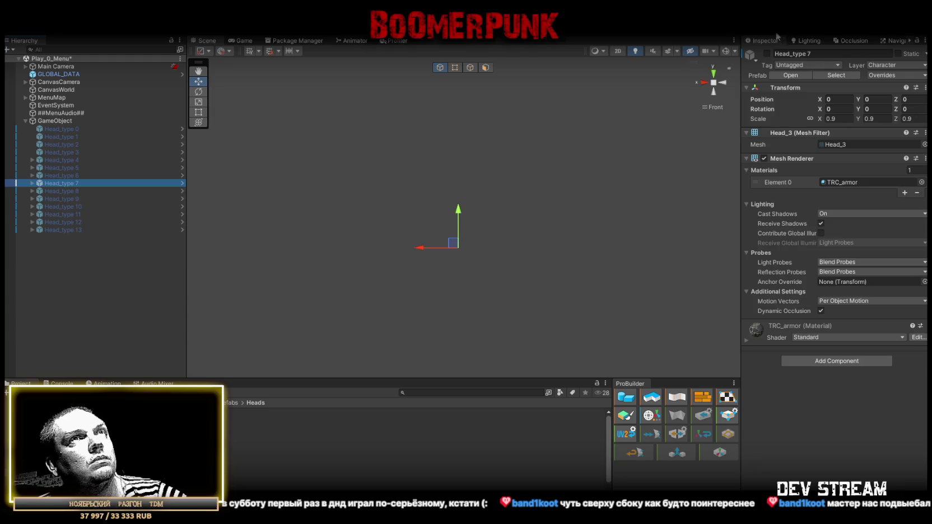
Show Head_type 7's helmet, view it deselected, then hide it again
key("alt+shift+a")
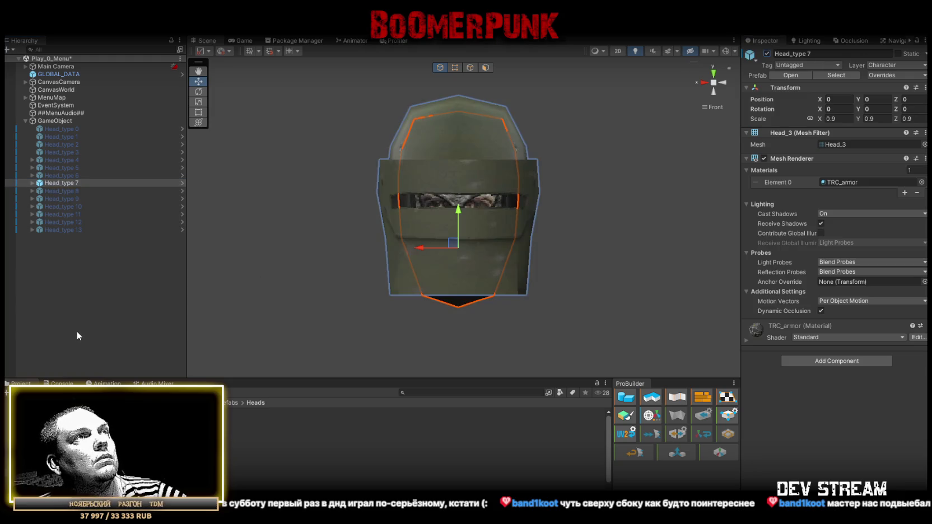
left_click(76, 332)
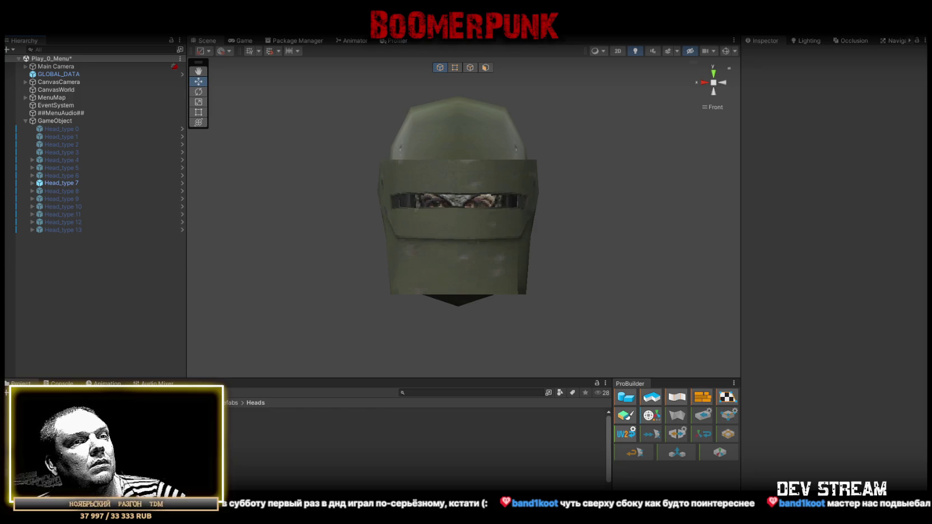
left_click(58, 182)
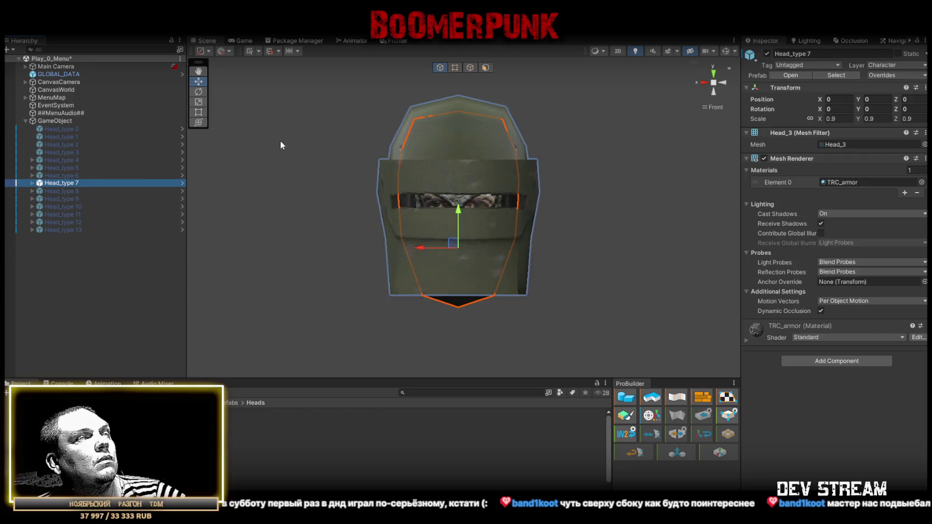
left_click(766, 53)
Preview the Head_type 8 helmet and hide it again
left_click(61, 191)
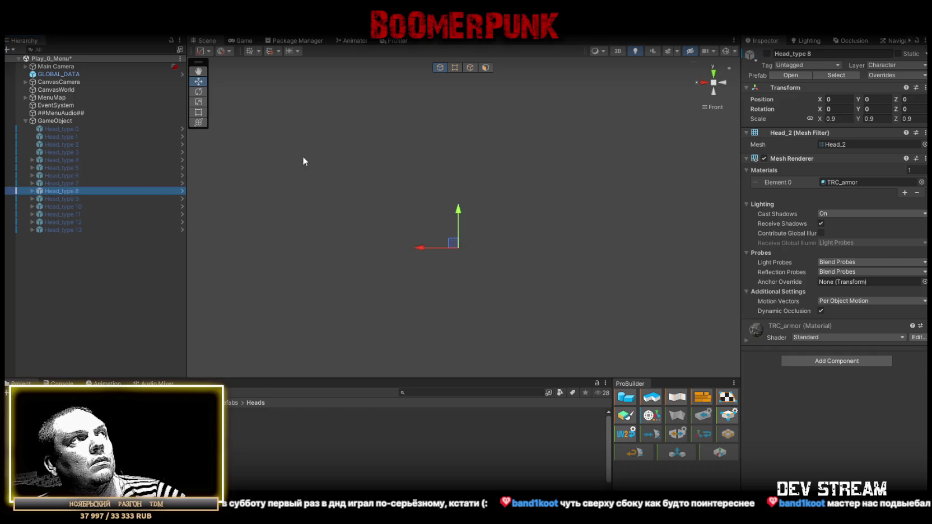
left_click(766, 54)
left_click(82, 315)
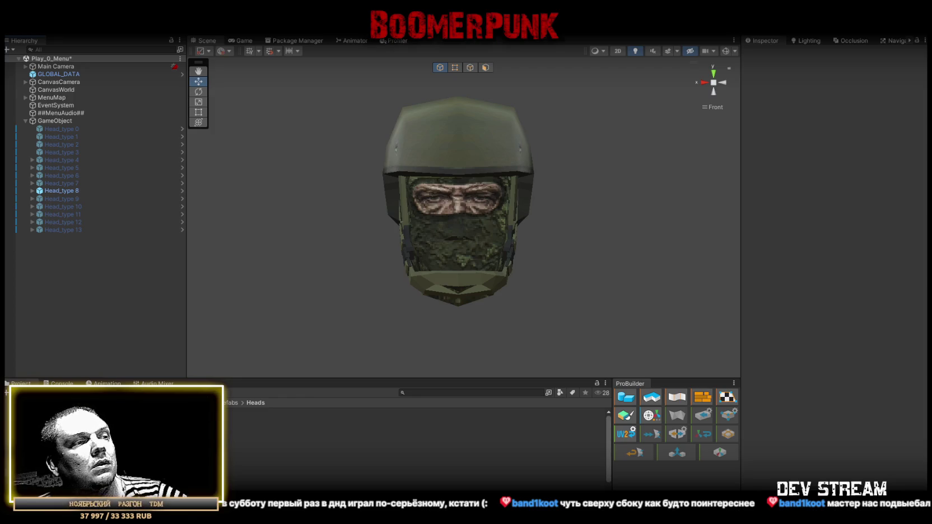
left_click(140, 191)
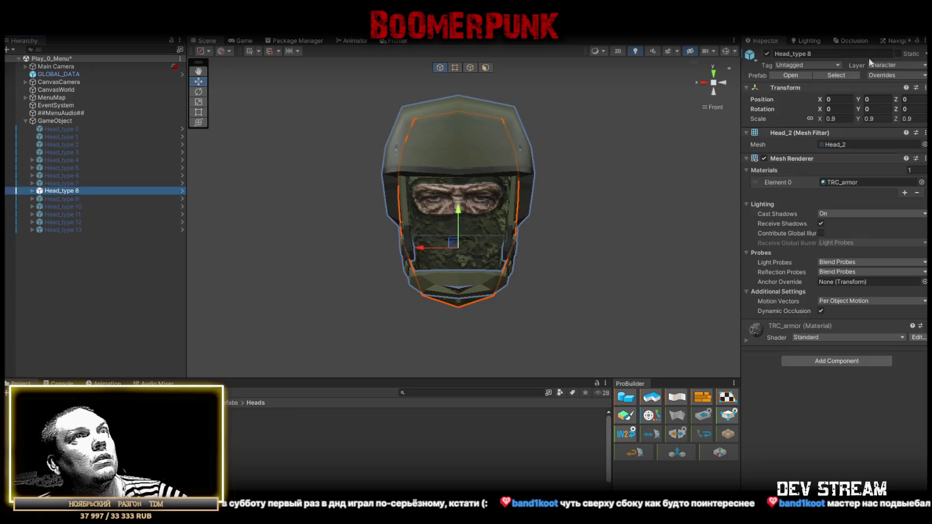
left_click(766, 54)
Preview the Head_type 9 gas mask and hide it again
left_click(77, 198)
left_click(766, 53)
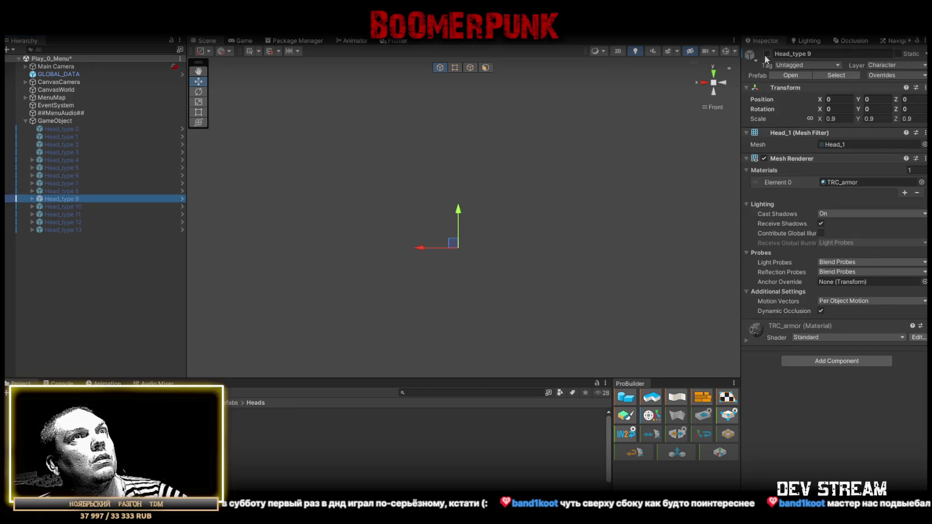
left_click(80, 322)
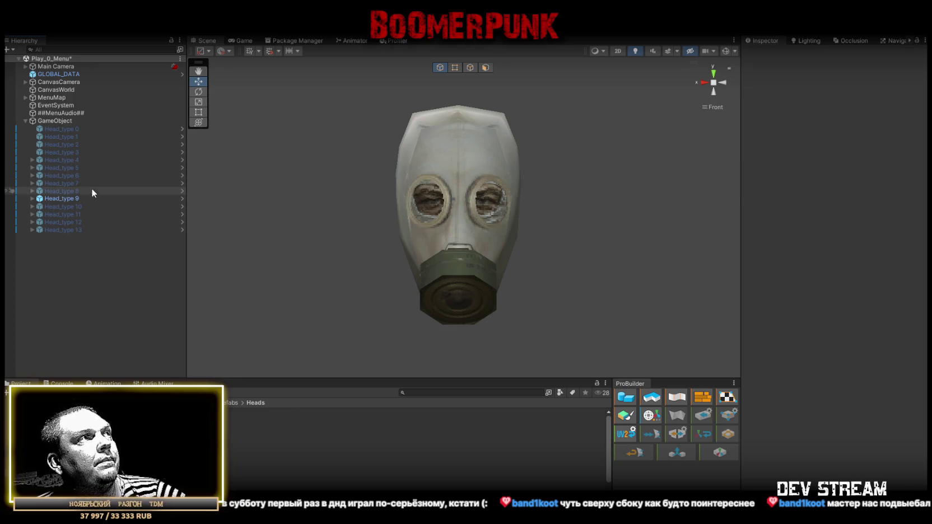
left_click(126, 198)
left_click(766, 53)
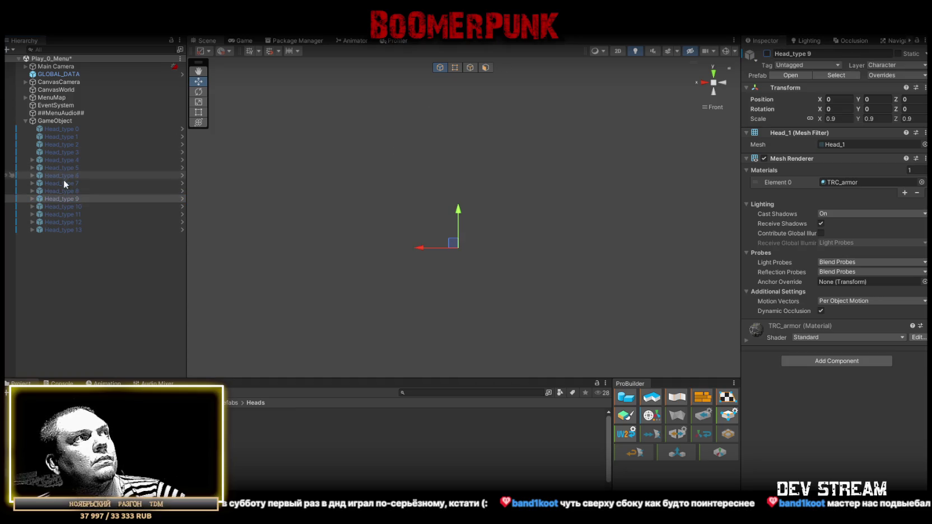
Preview the Head_type 10 gas mask and hide it again
left_click(74, 207)
key("alt+shift+a")
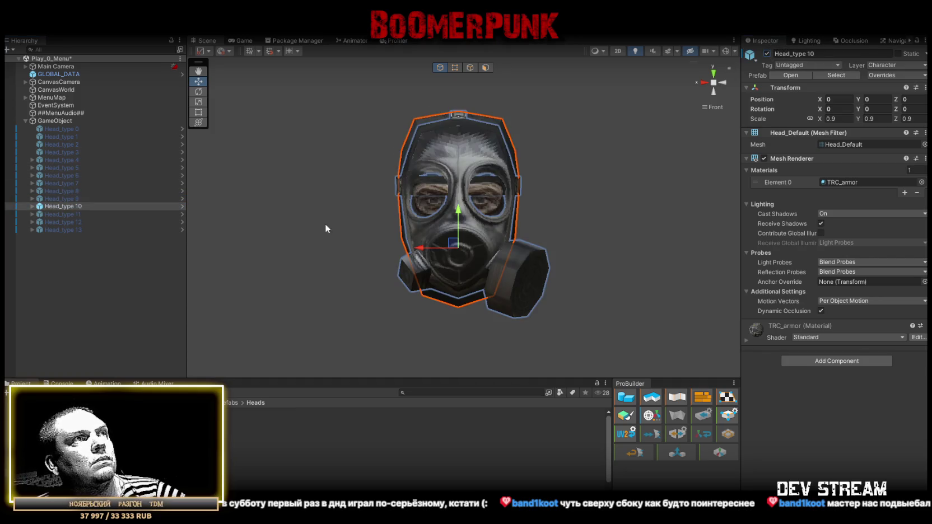
left_click(24, 346)
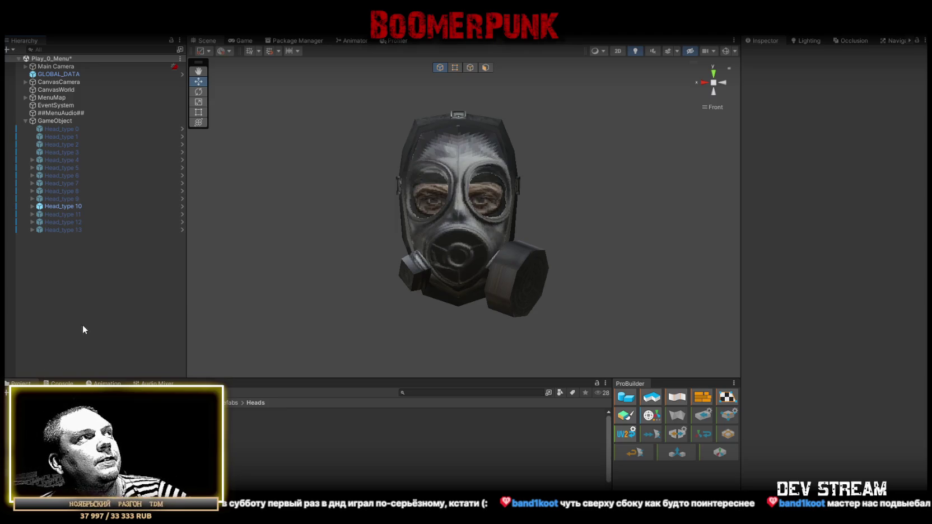
left_click(77, 207)
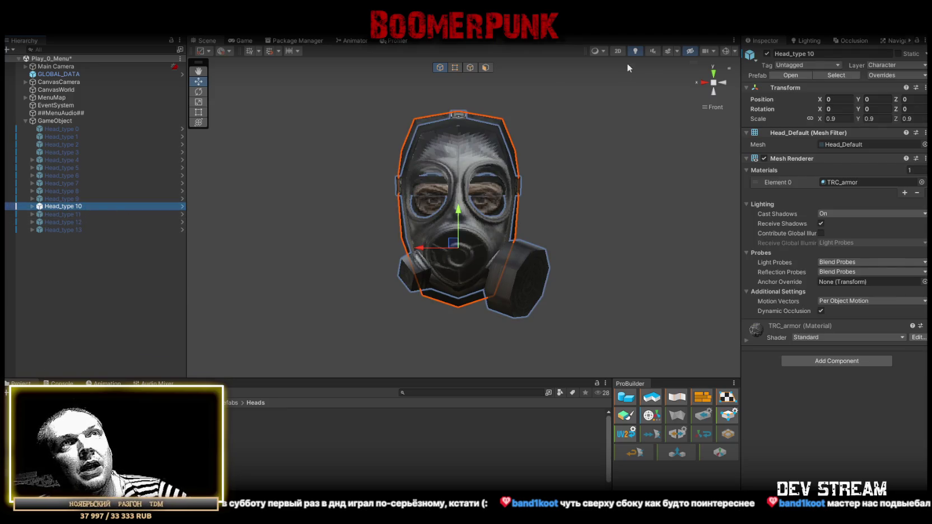
left_click(766, 53)
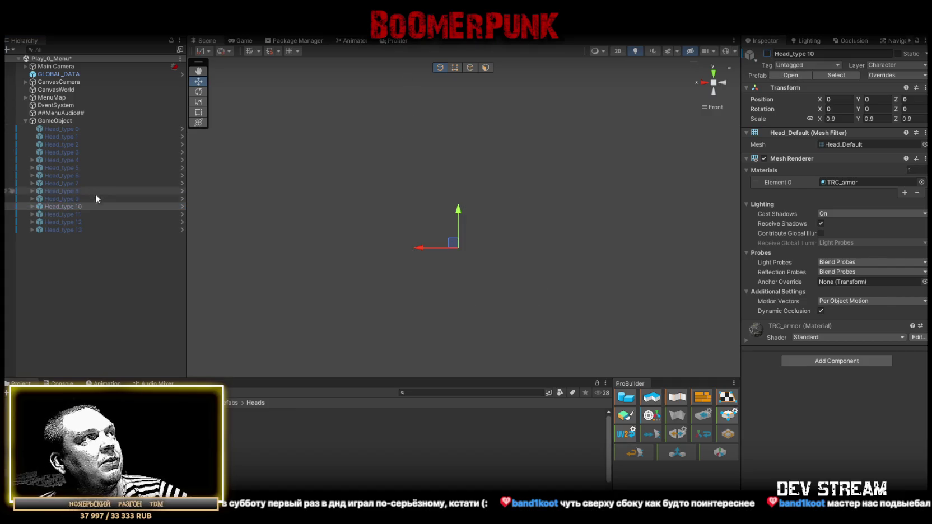
Preview the Head_type 11 double-filter gas mask, then hide it again
left_click(77, 214)
left_click(766, 53)
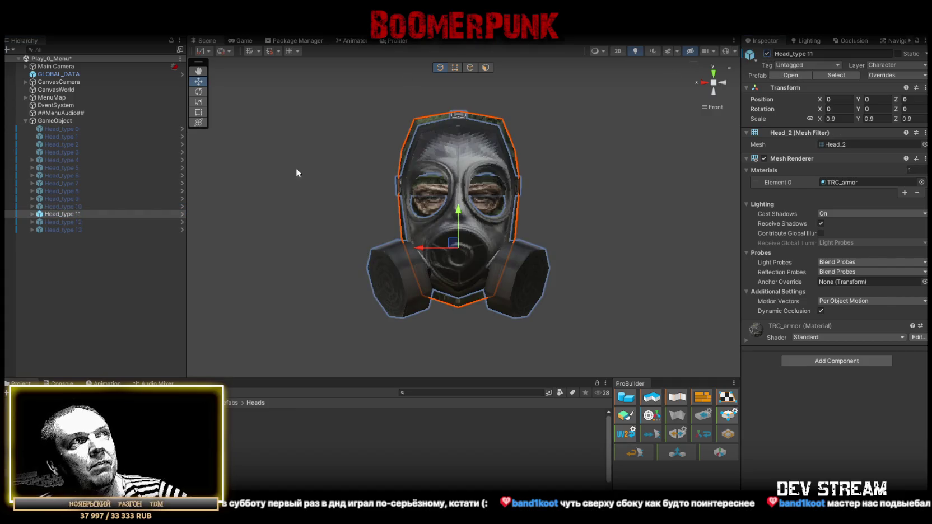
left_click(77, 260)
left_click(76, 216)
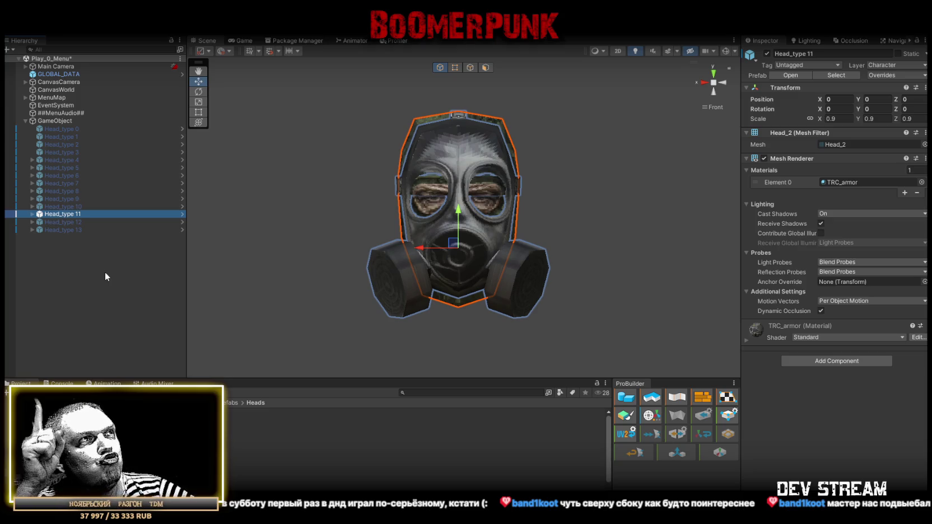
left_click(105, 271)
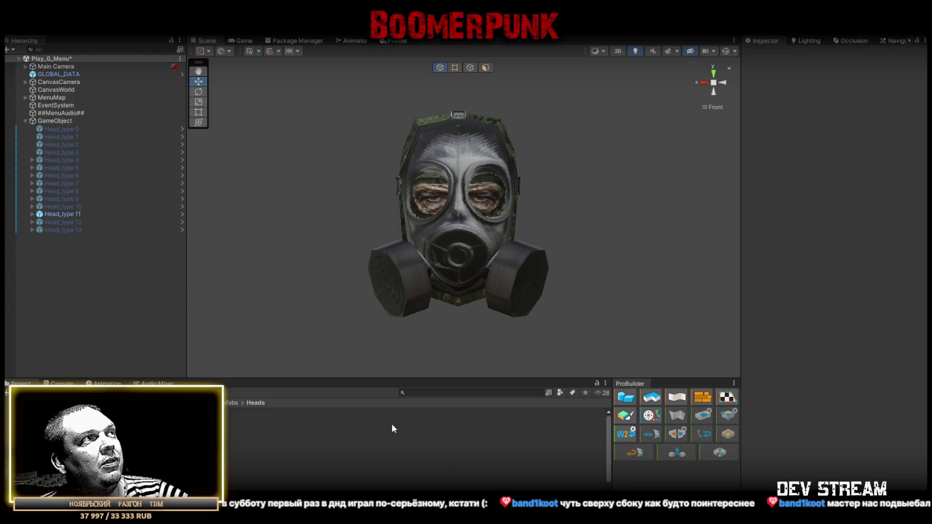
left_click(59, 213)
left_click(767, 53)
Preview the Head_type 12 visored helmet and hide it again
left_click(84, 222)
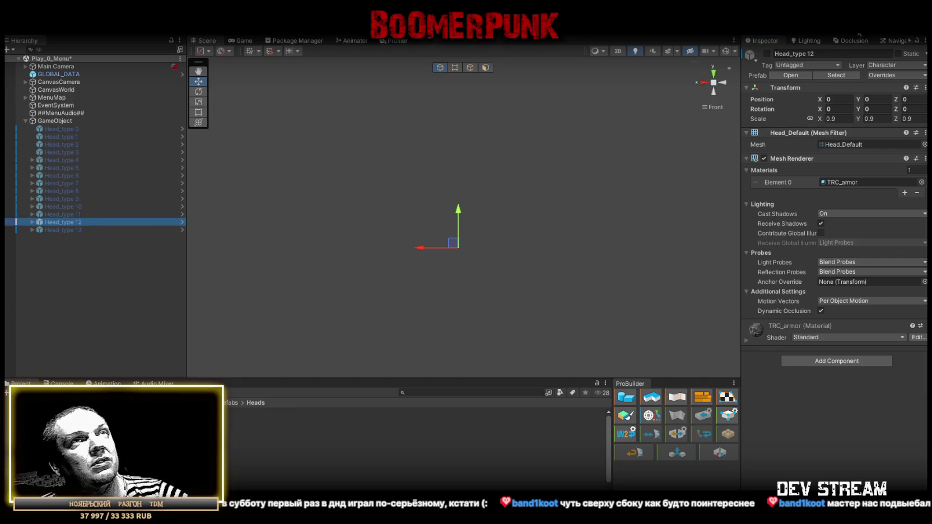
left_click(766, 53)
left_click(116, 338)
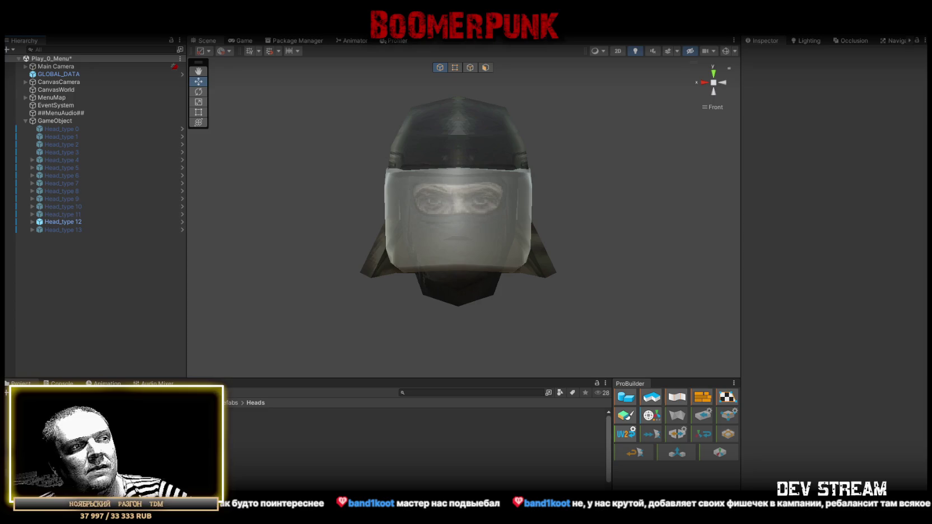
left_click(75, 222)
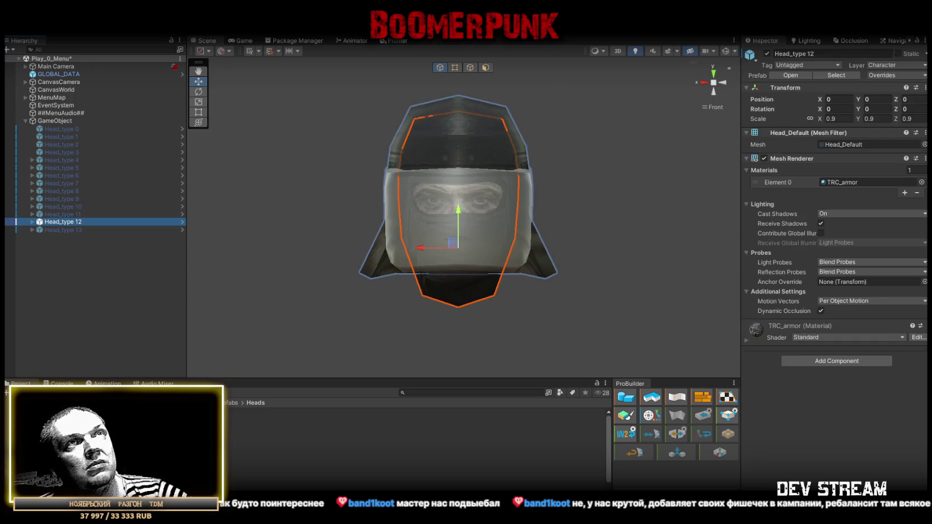
left_click(766, 54)
Preview the Head_type 13 skull-mask helmet and hide it again
left_click(59, 230)
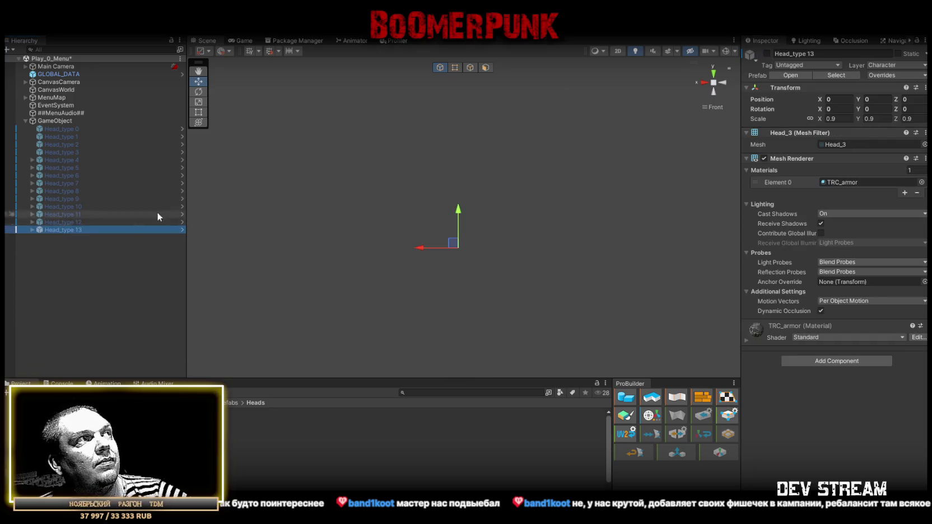
left_click(767, 54)
left_click(81, 336)
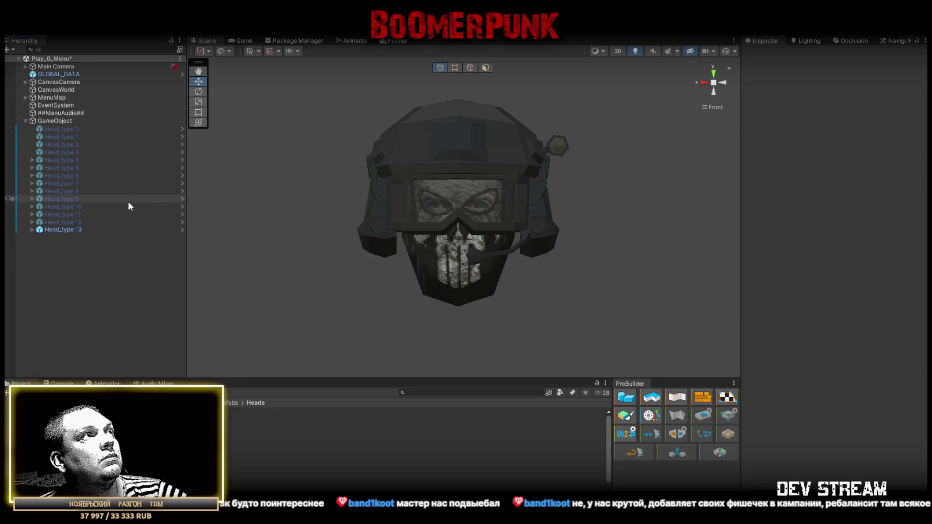
left_click(63, 230)
left_click(766, 54)
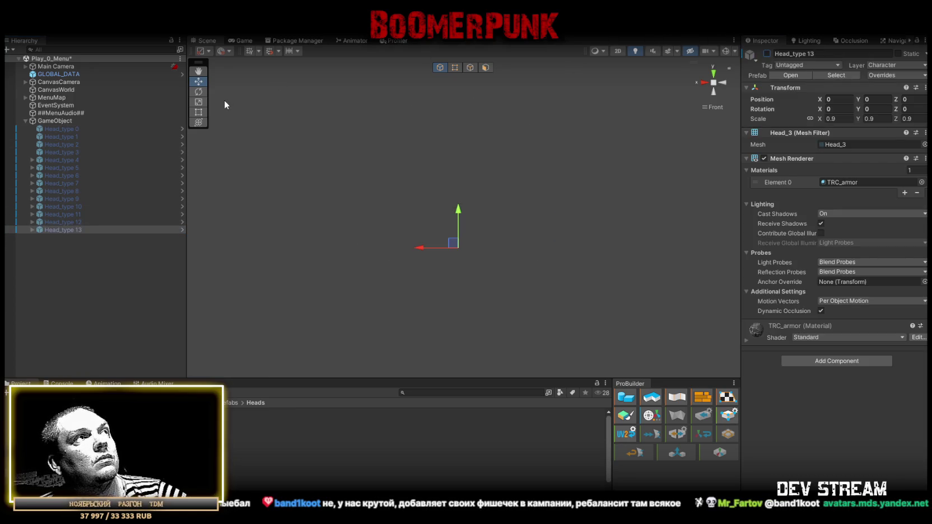
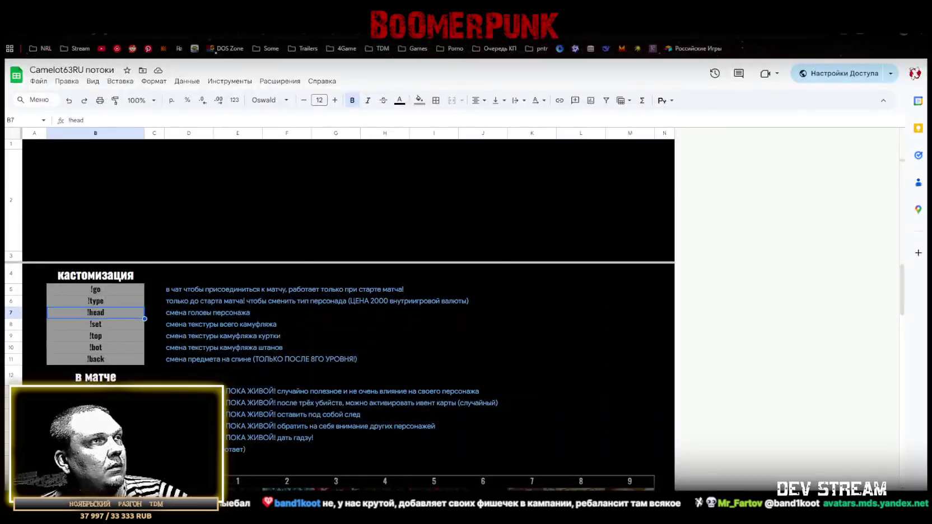
Drag the row 19 border down to make row 19 taller in the sheet
scroll(217, 340, "up", 3)
scroll(217, 340, "up", 2)
scroll(135, 380, "down", 7)
scroll(134, 380, "down", 3)
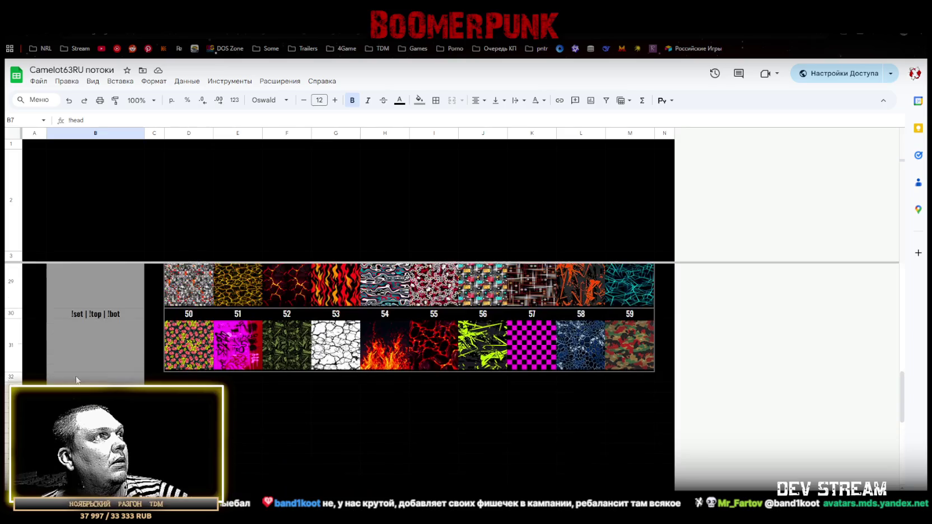
left_click(11, 387)
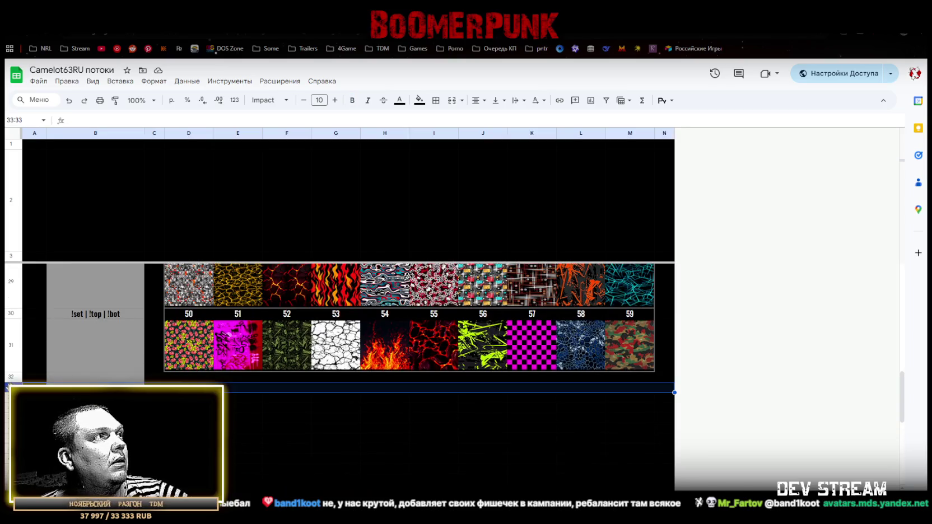
scroll(7, 387, "up", 1)
scroll(6, 336, "up", 4)
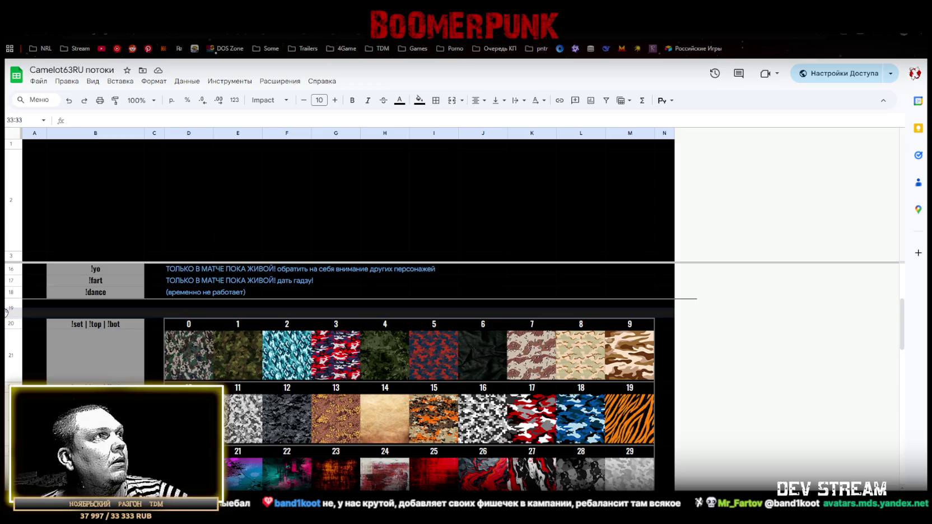
left_click_drag(5, 312, 6, 319)
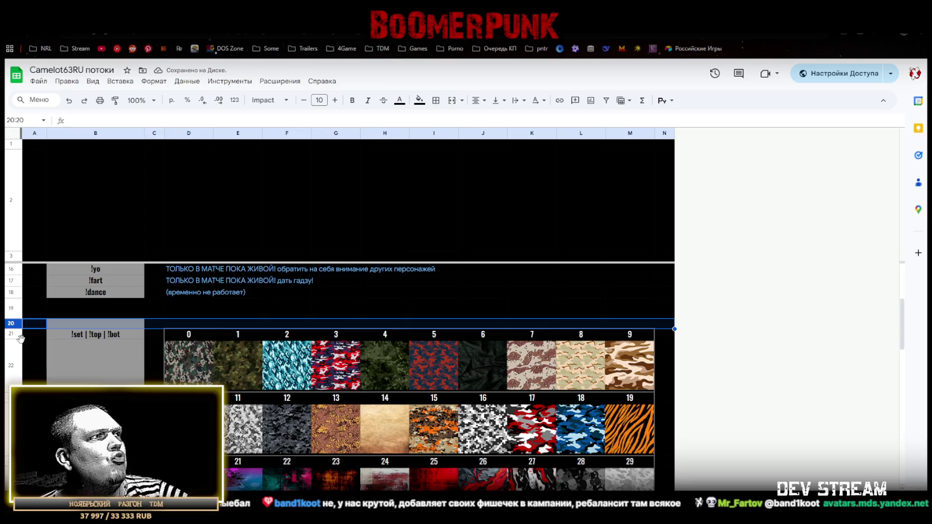
Insert an empty row below row 20, then switch back to Photoshop
right_click(10, 323)
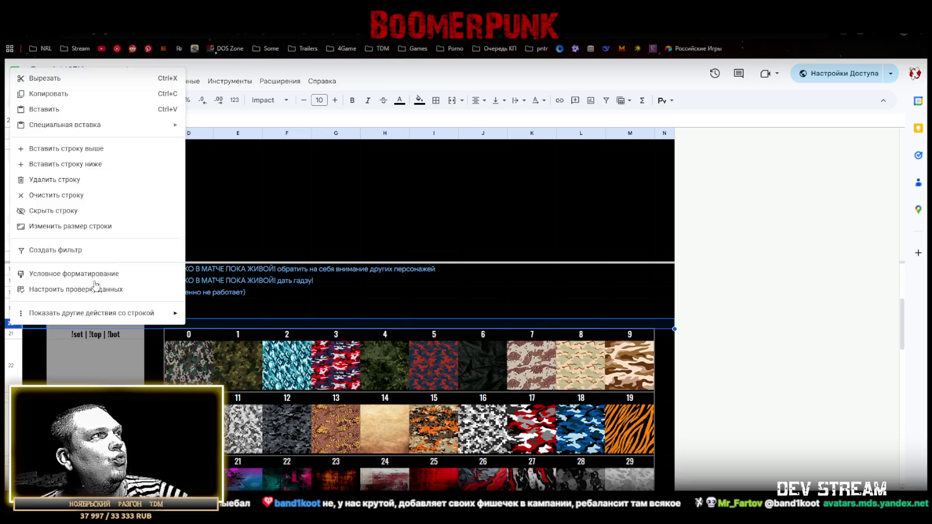
left_click(84, 163)
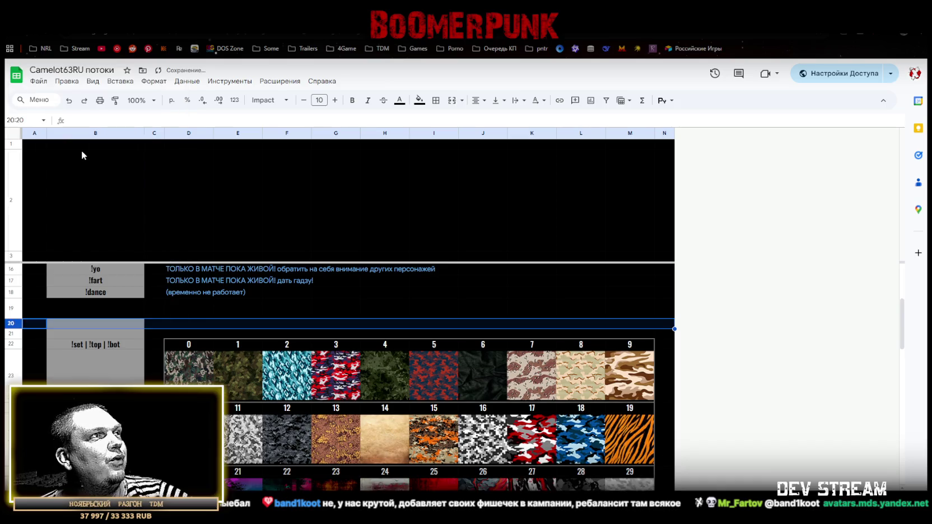
left_click(188, 325)
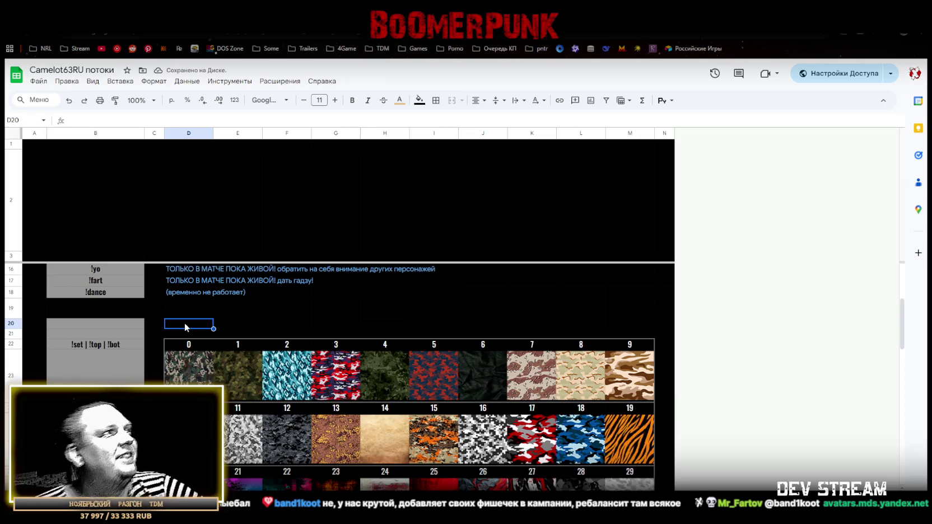
scroll(242, 340, "down", 5)
scroll(241, 341, "up", 5)
scroll(240, 332, "up", 2)
scroll(236, 331, "down", 2)
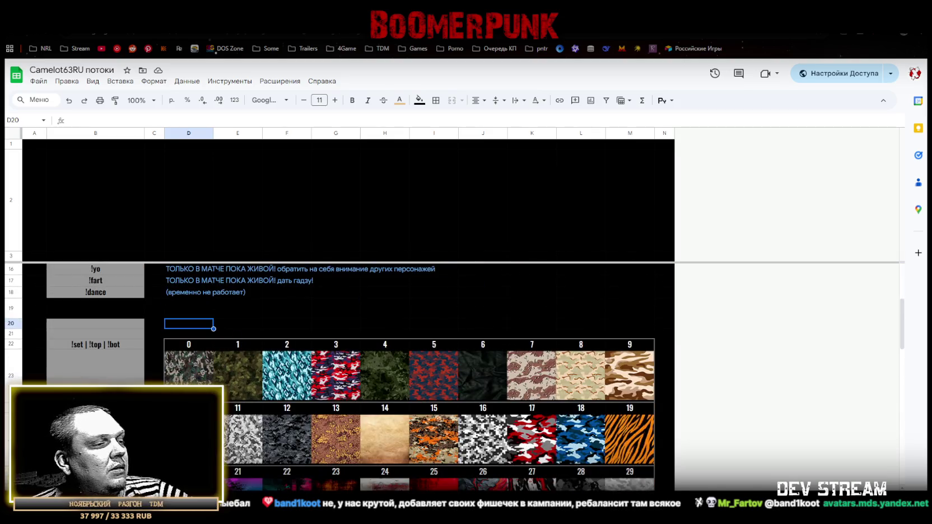
key("alt+Tab")
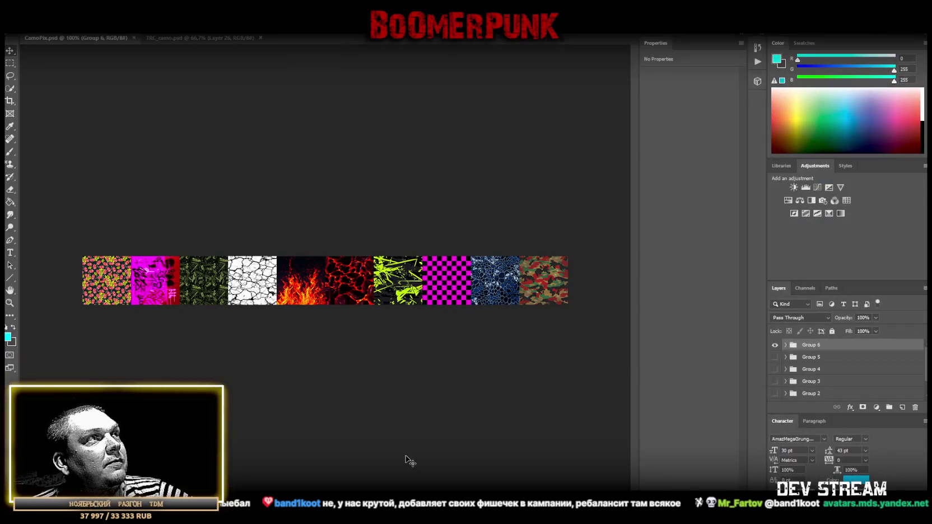
Hide Group 6 and place head screenshots centred on the strip, enlarged slightly
left_click(773, 345)
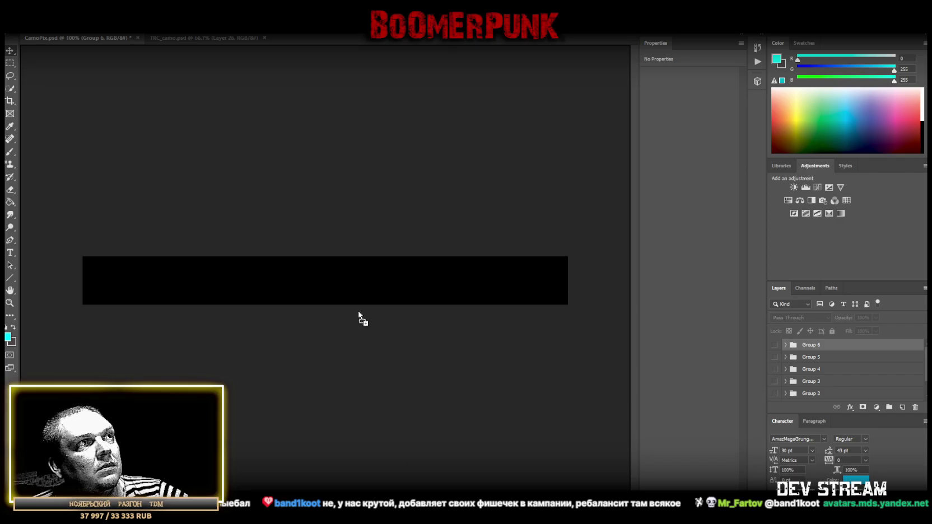
left_click_drag(362, 323, 339, 287)
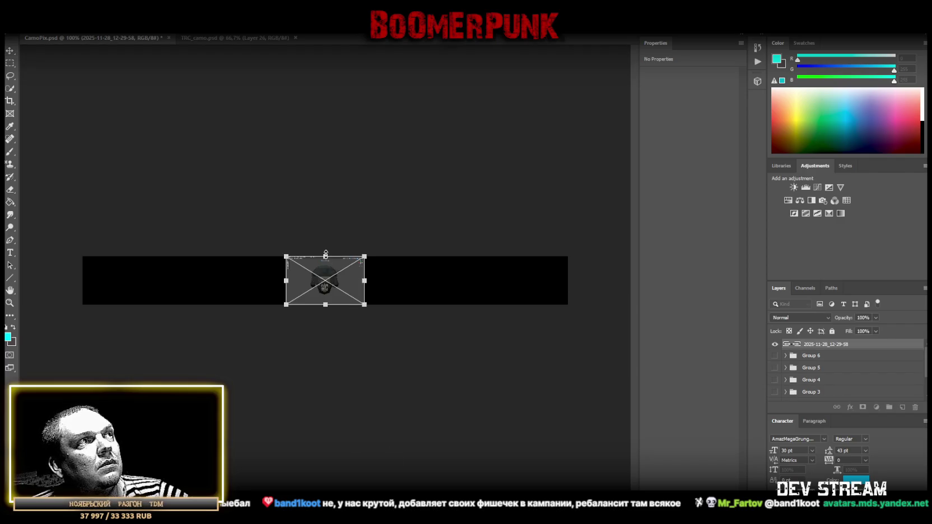
left_click_drag(325, 255, 324, 242)
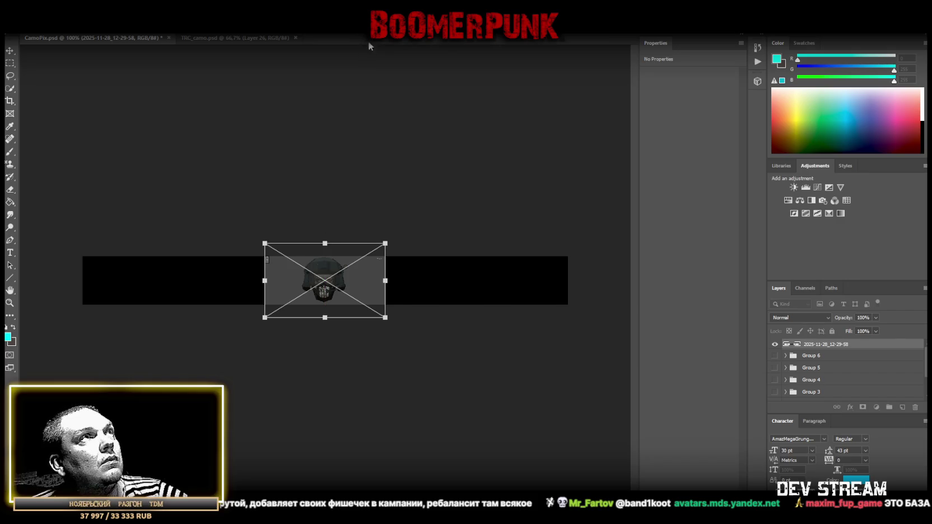
left_click_drag(190, 35, 189, 105)
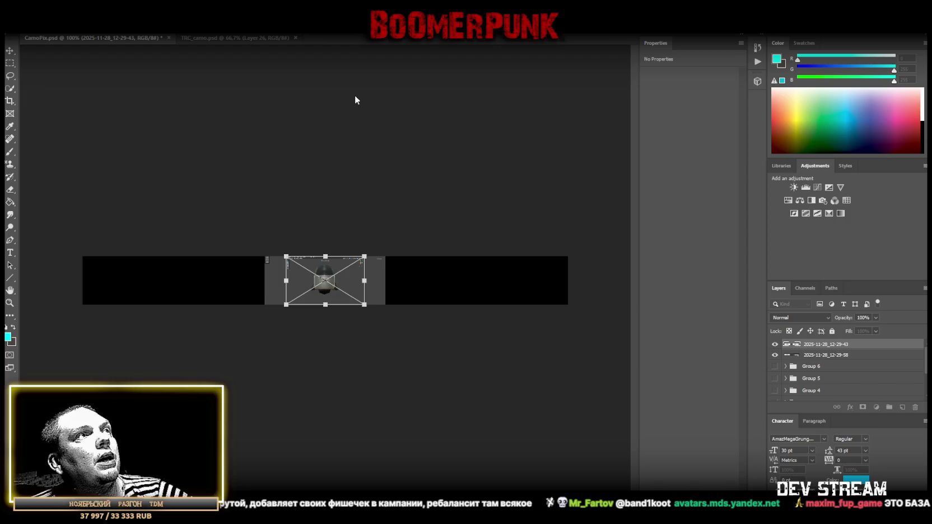
key("Return")
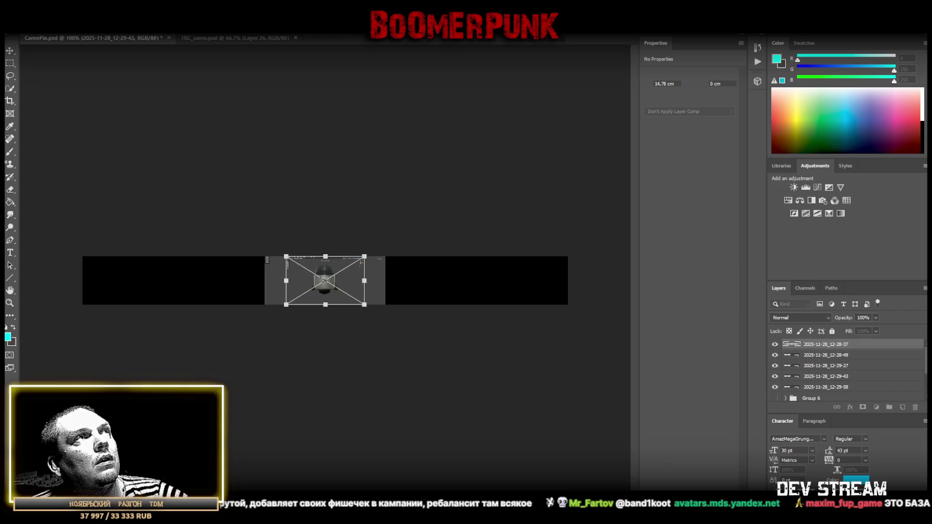
key("Return")
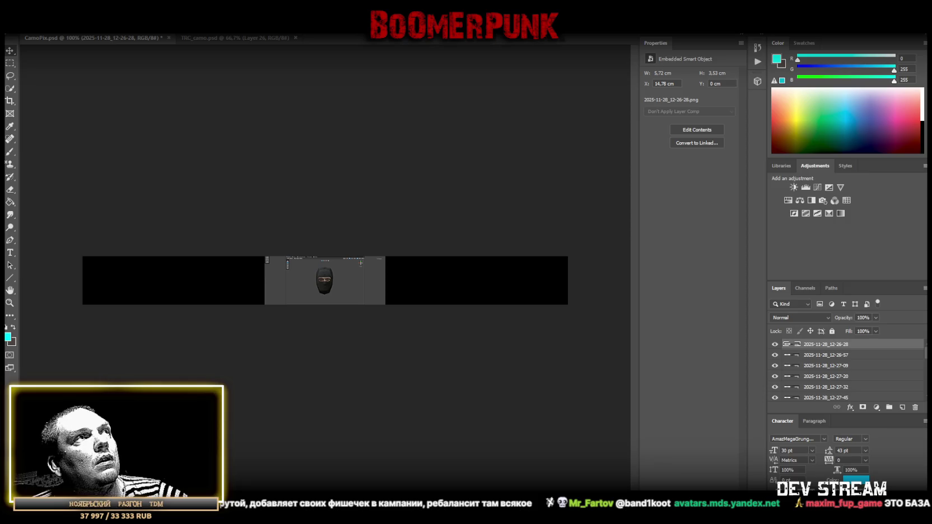
Shrink the 2025-11-28_12-29-58 screenshot layer to match the other head images
scroll(825, 370, "down", 2)
scroll(822, 383, "down", 2)
left_click(823, 354)
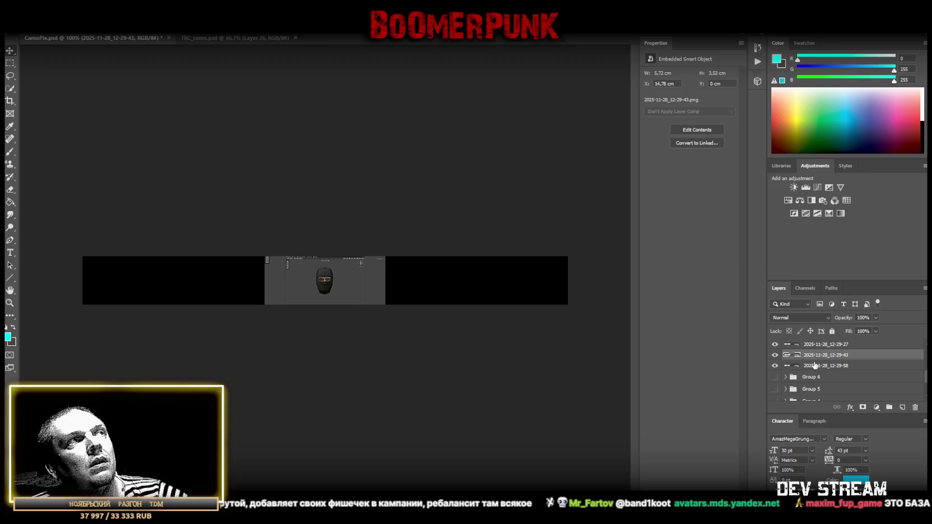
key("ctrl+t")
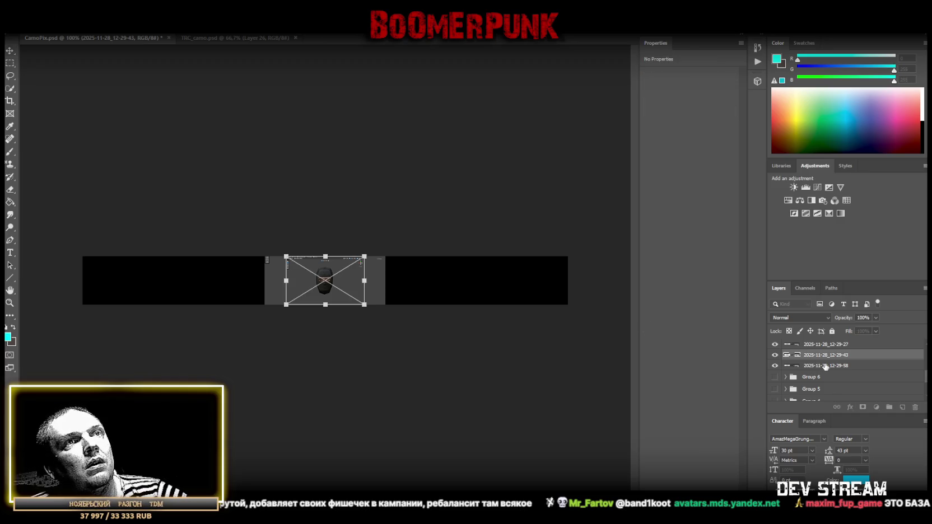
left_click(825, 365)
key("ctrl+t")
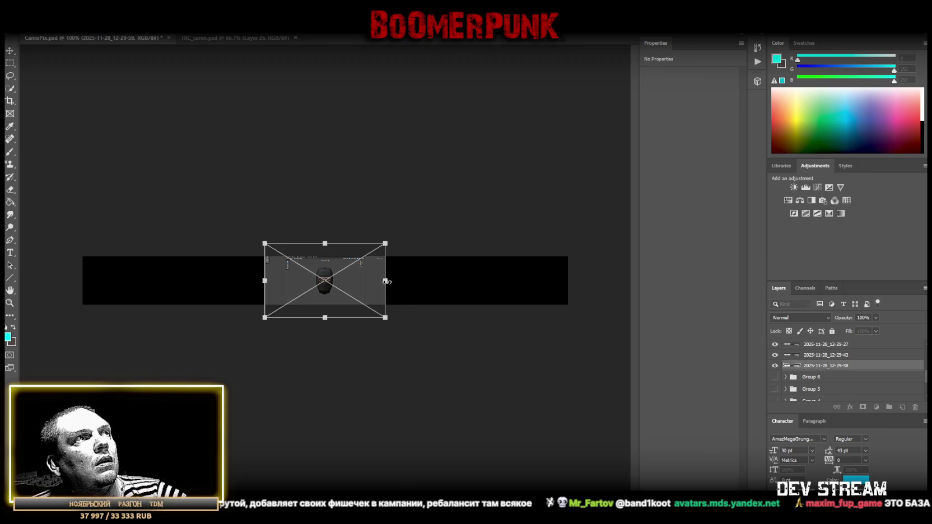
left_click_drag(384, 281, 365, 281)
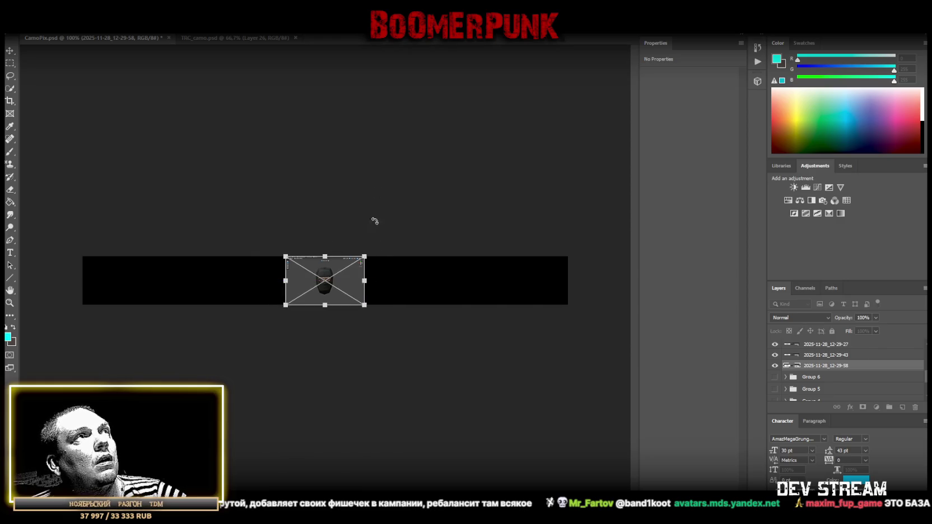
key("Return")
Enlarge the remaining screenshot layers together to fill the strip height
scroll(828, 370, "up", 3)
scroll(832, 302, "up", 3)
scroll(827, 344, "up", 2)
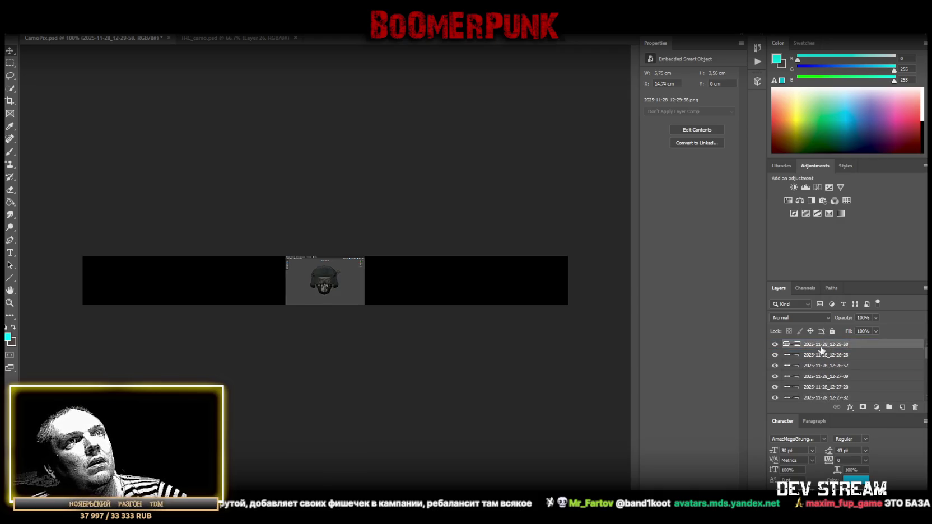
scroll(823, 356, "down", 5)
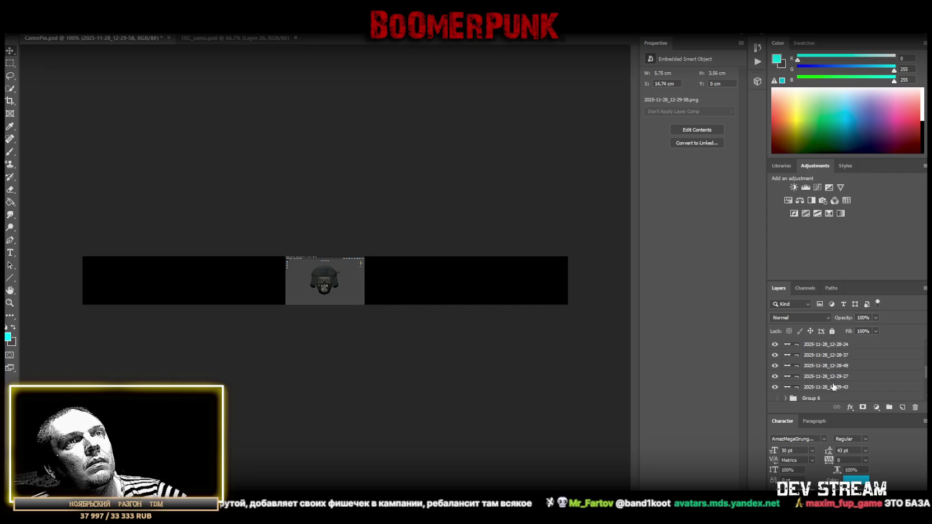
left_click(828, 387, "shift")
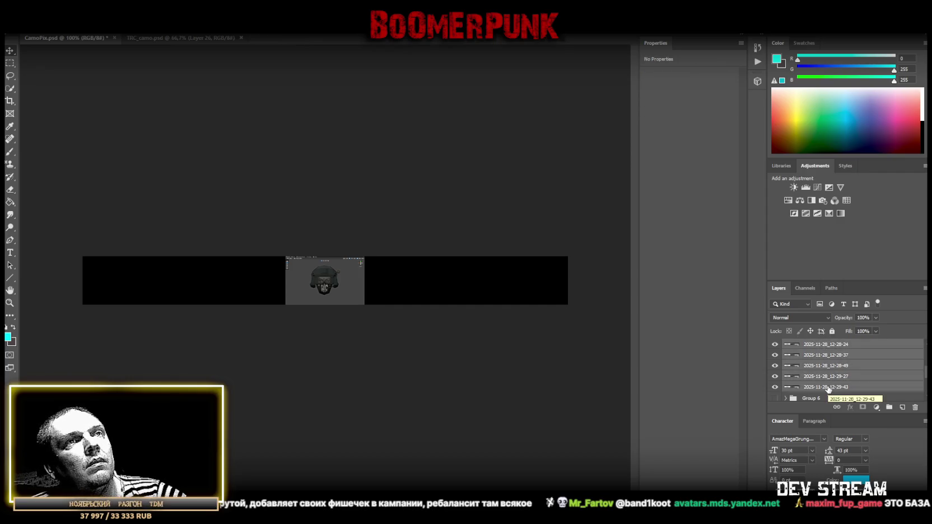
key("ctrl+t")
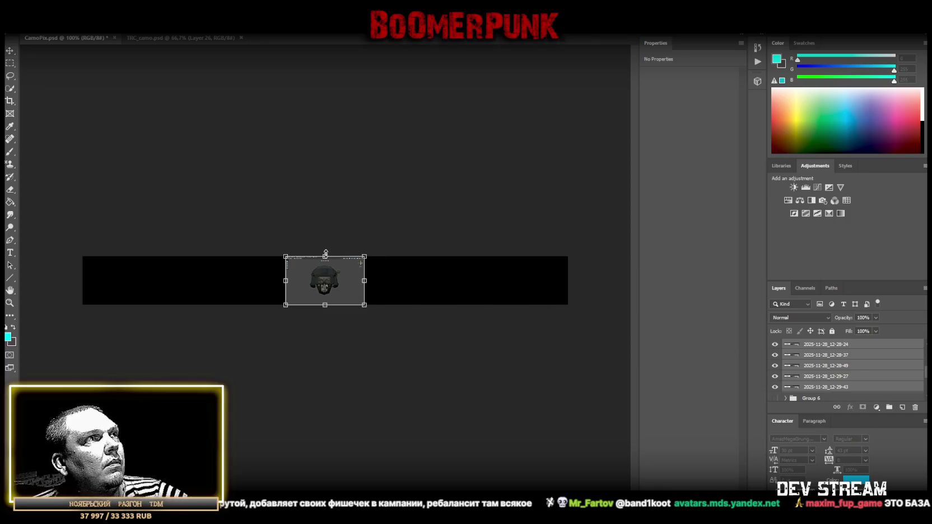
left_click_drag(325, 253, 327, 241)
key("Return")
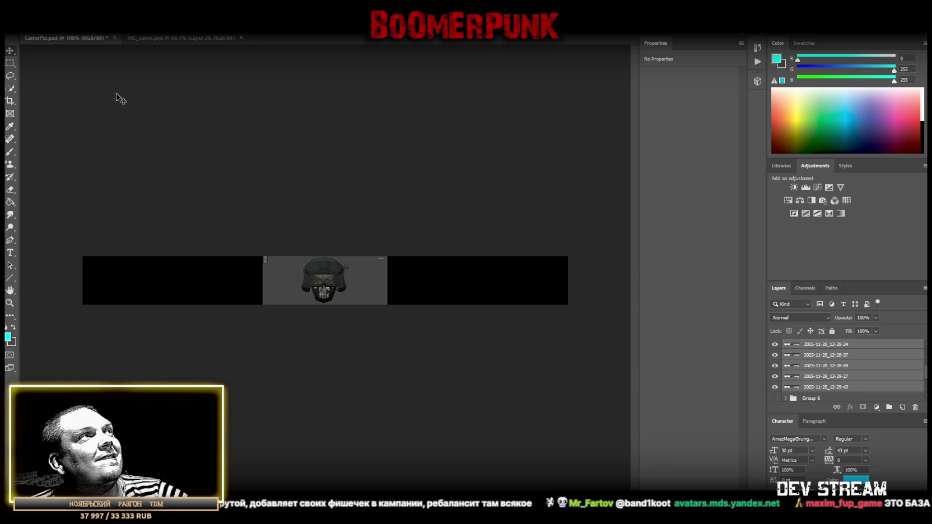
left_click(10, 64)
Copy a rectangular area around the helmeted head onto new layers with Layer Via Copy
mouse_move(295, 249)
left_mouse_down()
mouse_move(355, 305)
mouse_move(355, 319)
left_mouse_up()
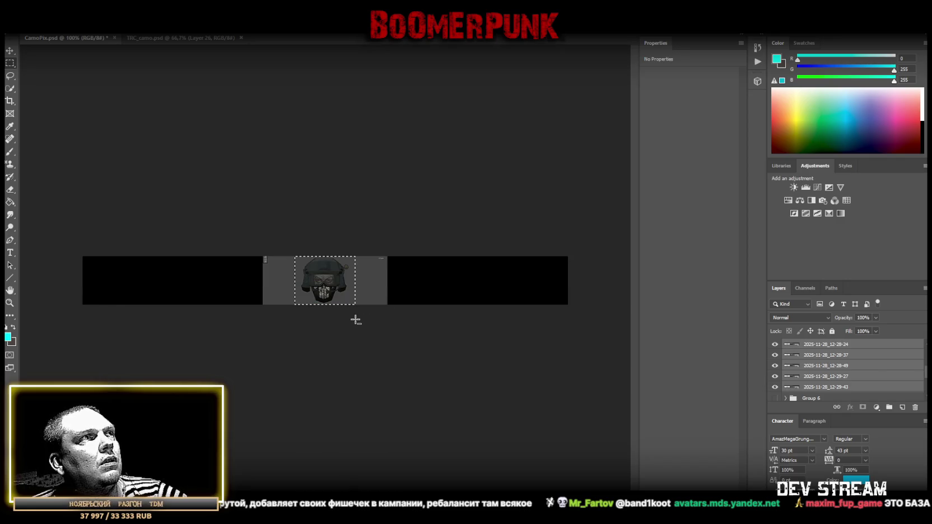
right_click(316, 280)
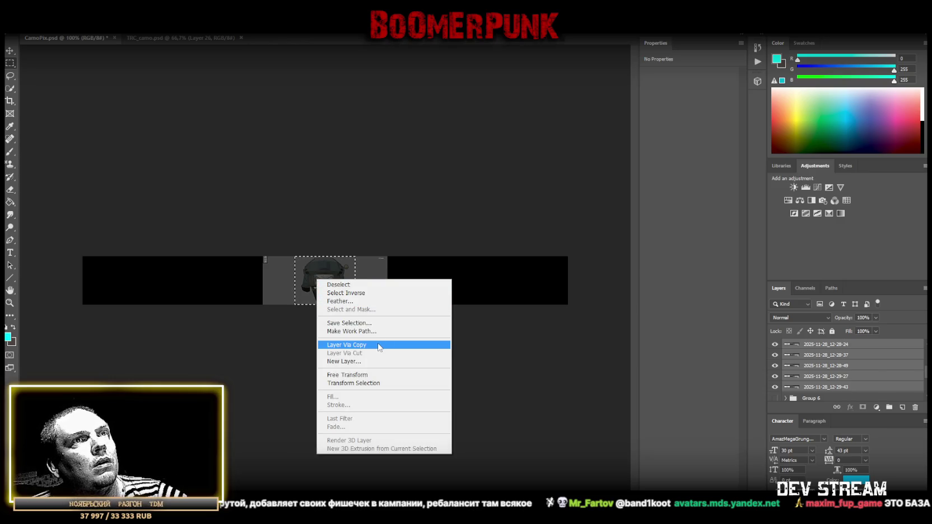
left_click(379, 345)
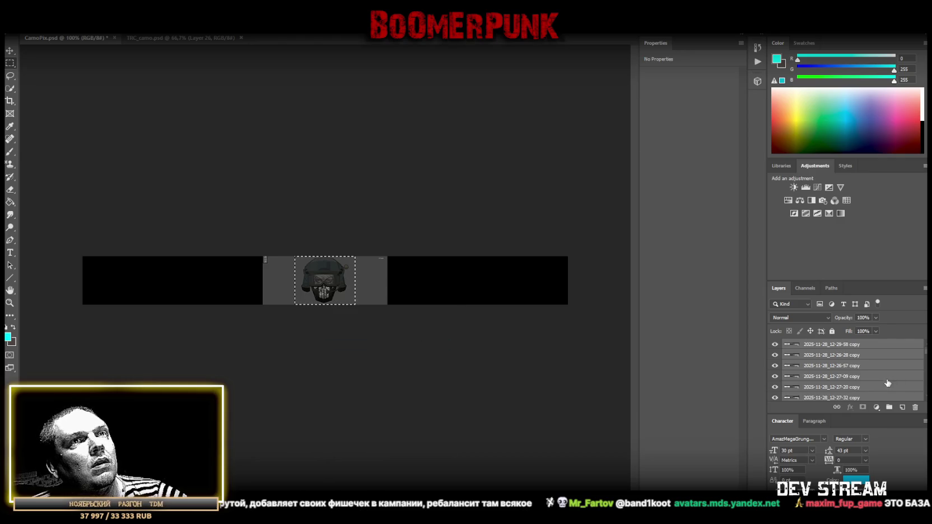
Select the four head screenshot layers, 12-28-37 through 12-29-43, together
scroll(887, 383, "down", 5)
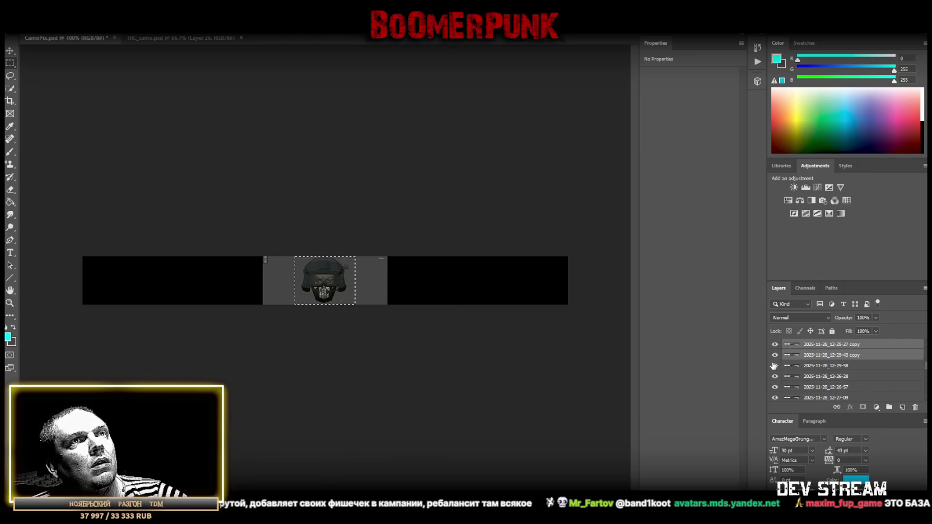
left_click(822, 367)
scroll(836, 379, "down", 3)
scroll(838, 379, "down", 2)
left_click(820, 376, "shift")
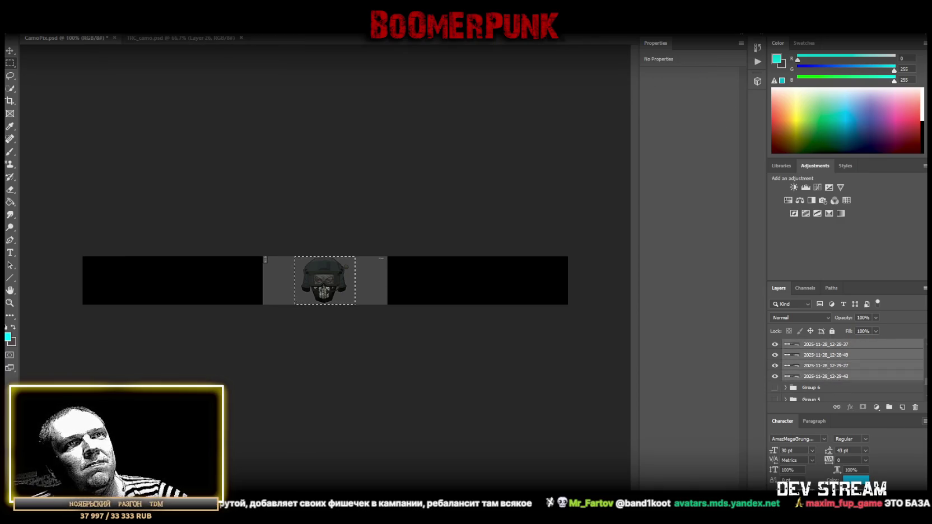
Group the four head layers into a new group named Heads
left_click(889, 407)
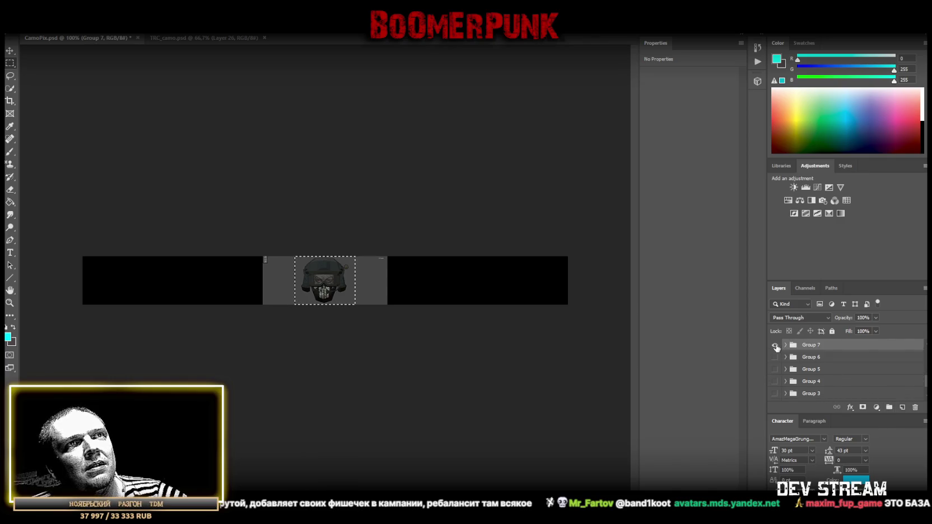
double_click(809, 345)
type("Рыба")
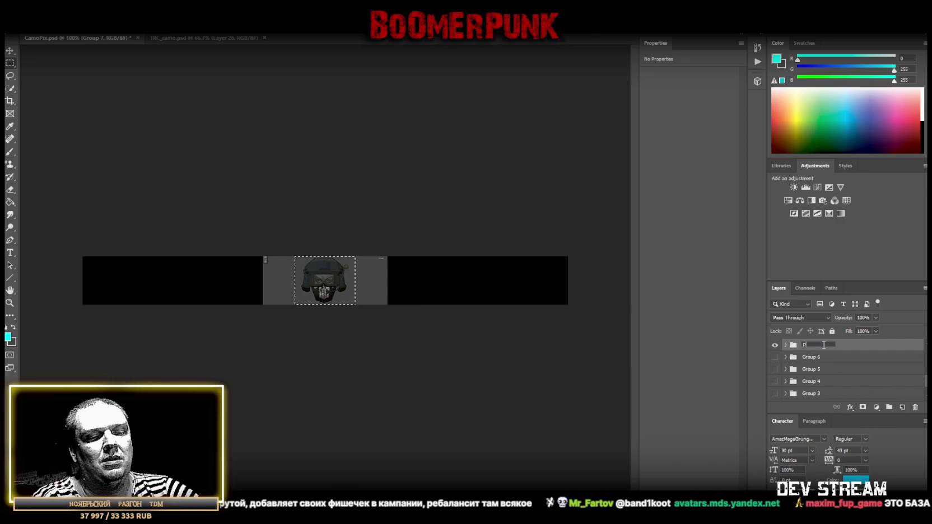
key("ctrl+a")
key("BackSpace")
type("Heads")
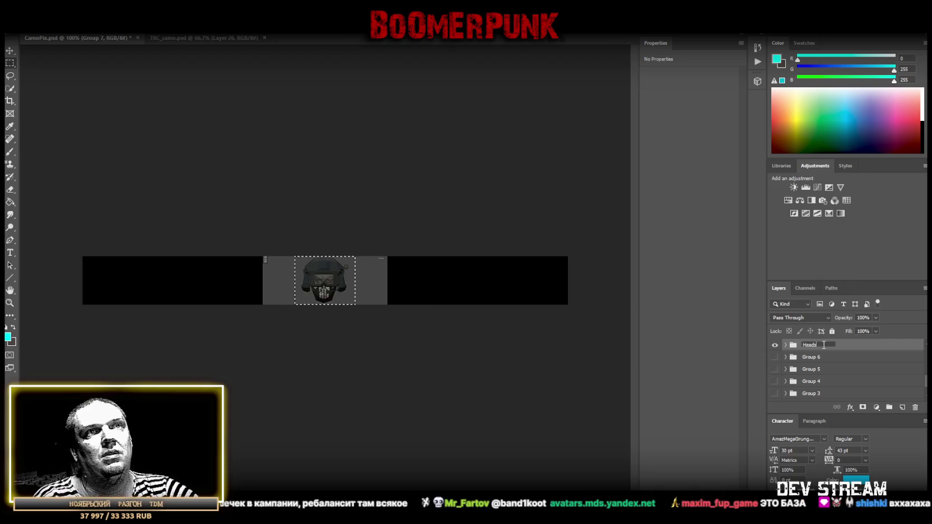
key("Return")
Gather the copy layers into a new group, Group 7
scroll(826, 361, "up", 1)
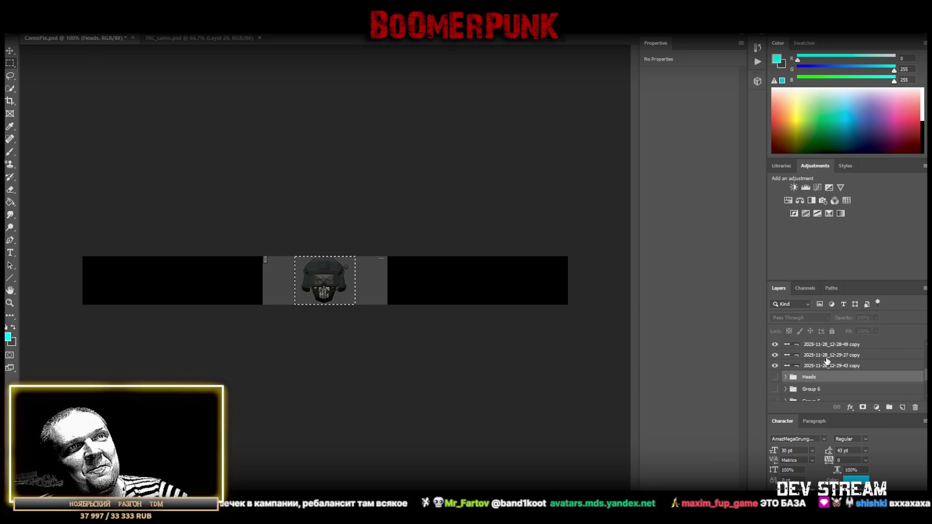
left_click(815, 367)
scroll(839, 362, "up", 3)
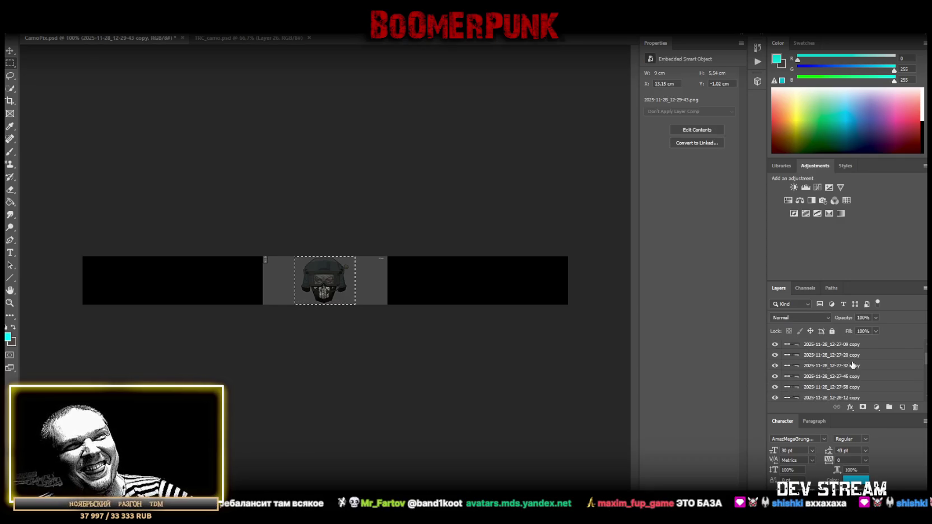
left_click(841, 347, "shift")
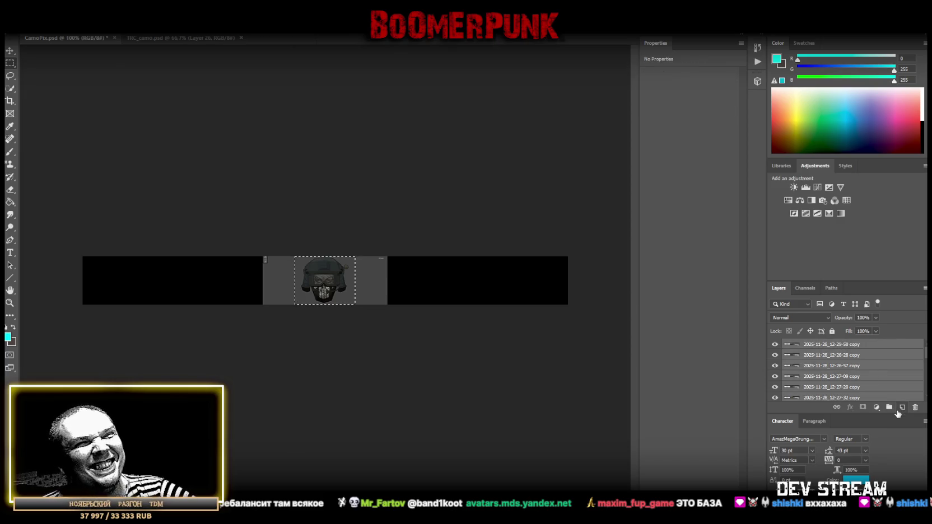
left_click_drag(841, 346, 890, 409)
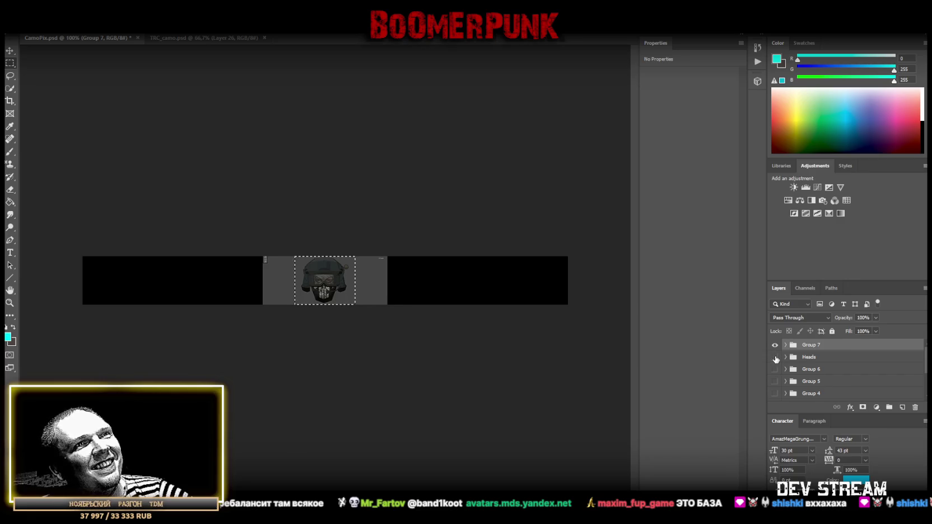
Select all copy layers in Group 7 and duplicate the head area as copy 2 layers
left_click(785, 345)
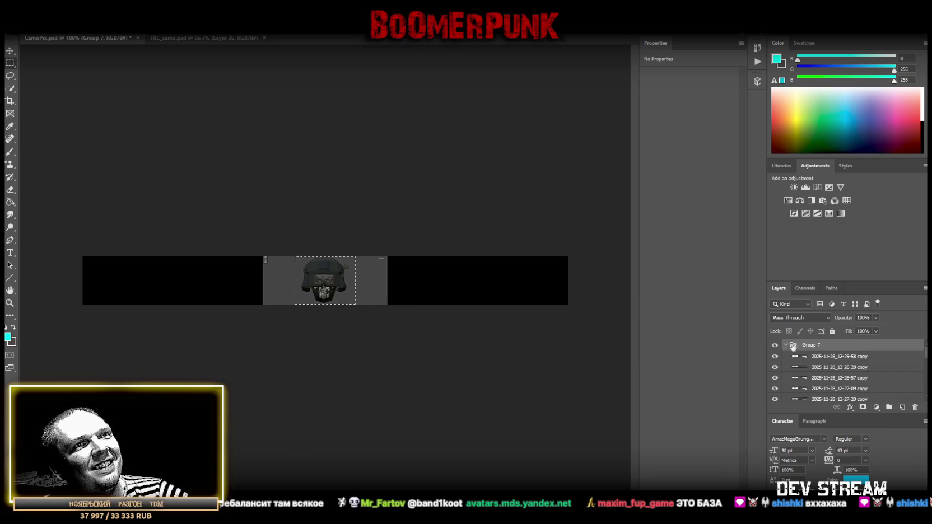
left_click(830, 358)
scroll(839, 370, "down", 5)
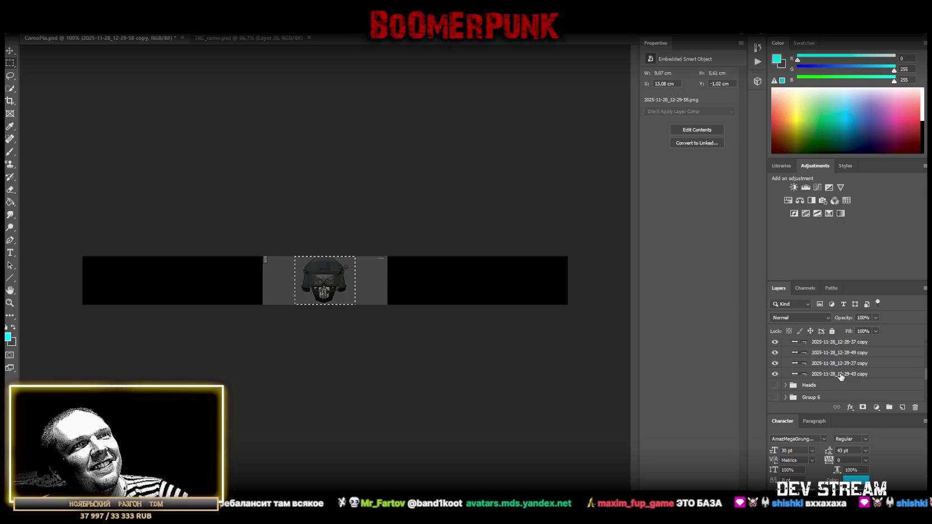
scroll(841, 375, "up", 3)
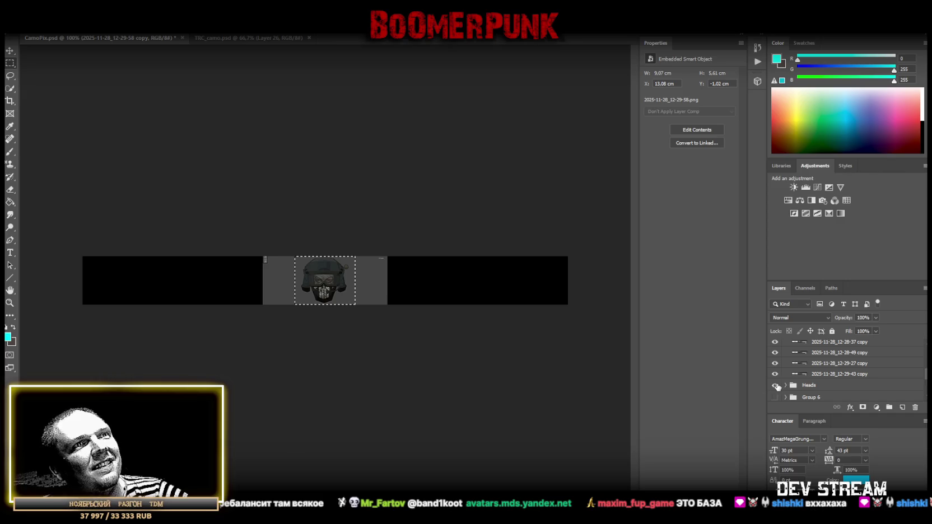
left_click(830, 364)
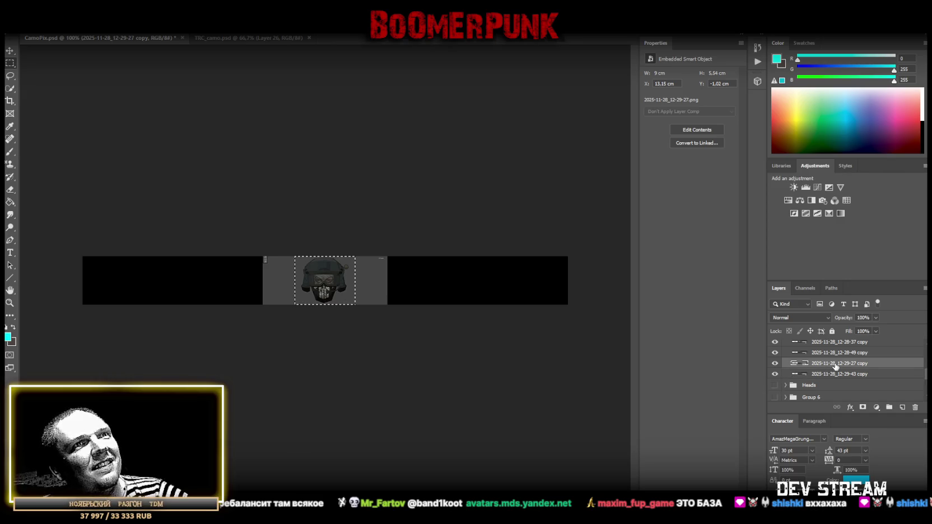
left_click(839, 374)
scroll(837, 367, "up", 3)
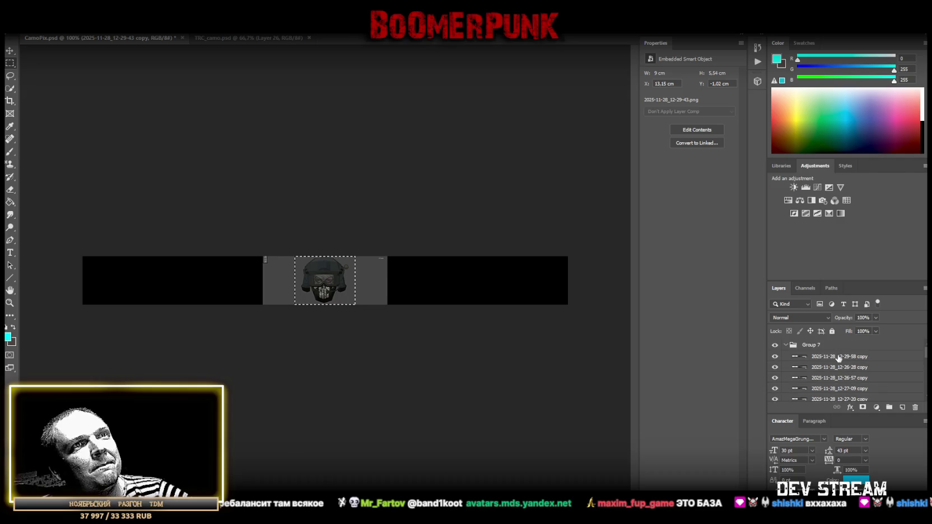
left_click(832, 358, "shift")
right_click(328, 281)
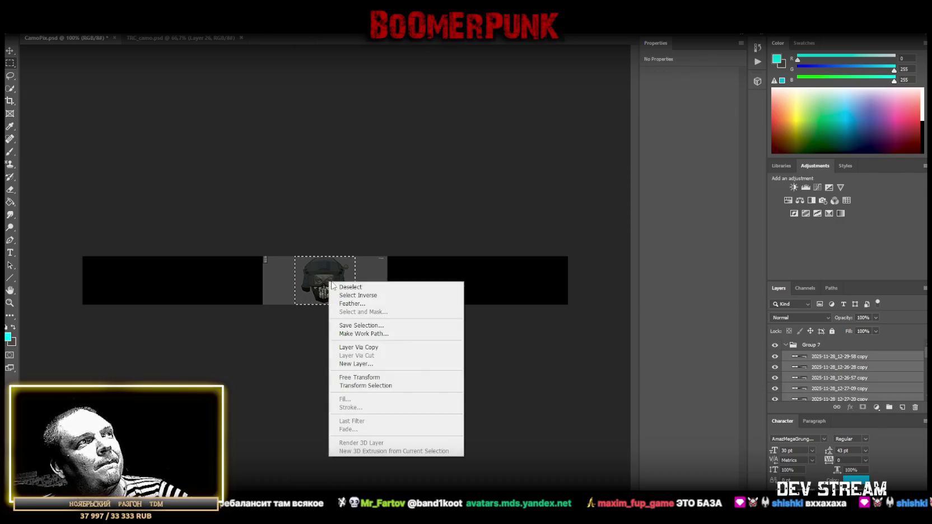
left_click(370, 348)
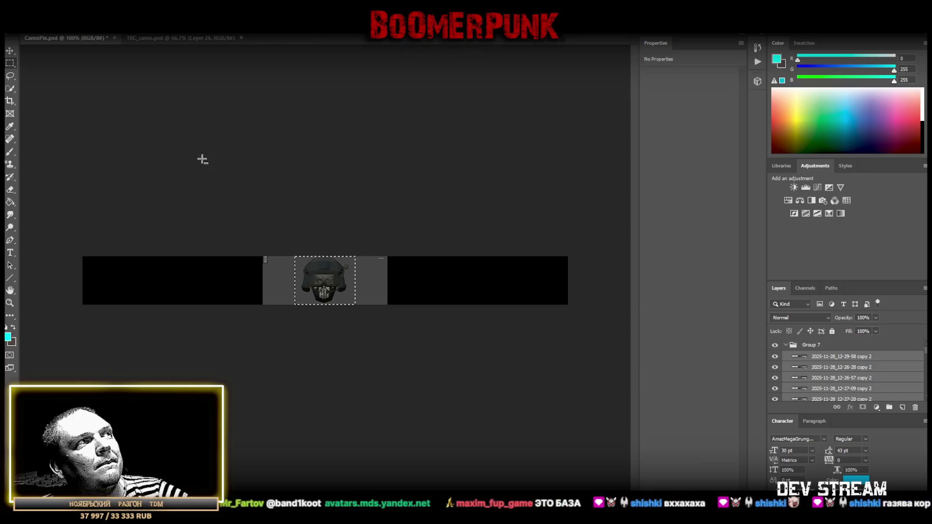
Test-move the copied tiles about 11.64 cm right, undo, and select the 12-29-58 copy 2 layer
left_click(10, 51)
left_click_drag(339, 278, 495, 285)
key("ctrl+z")
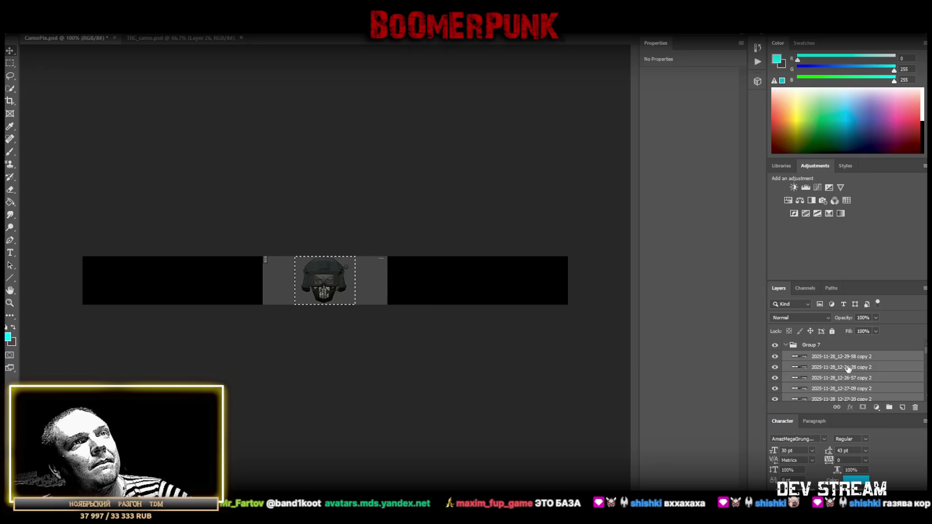
left_click(832, 357)
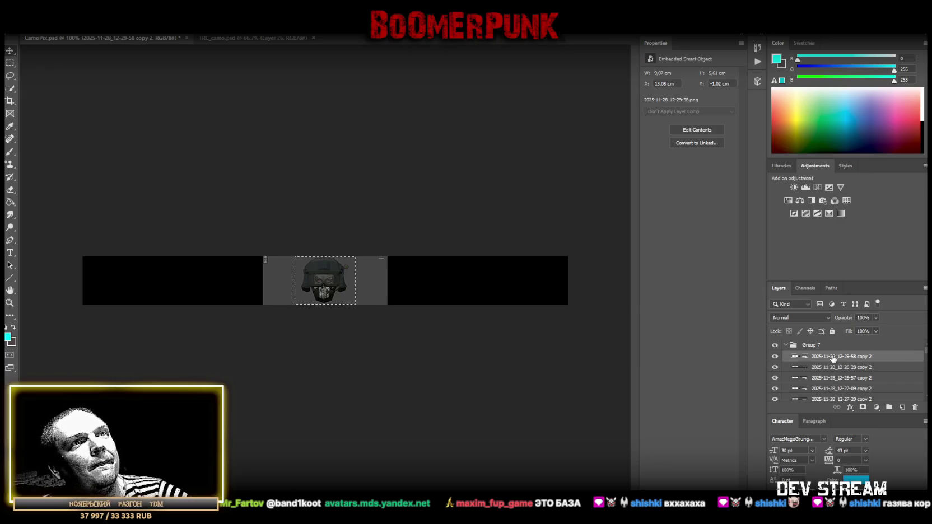
right_click(323, 285)
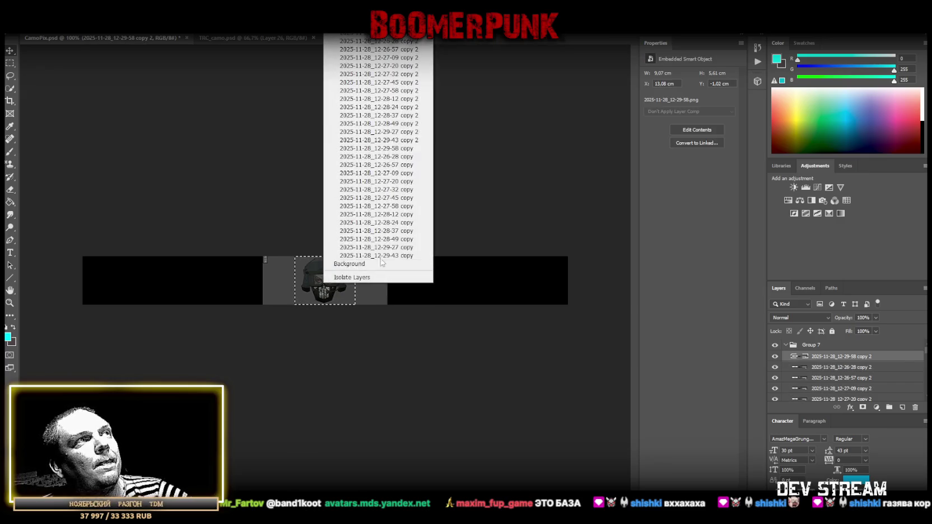
left_click(323, 284)
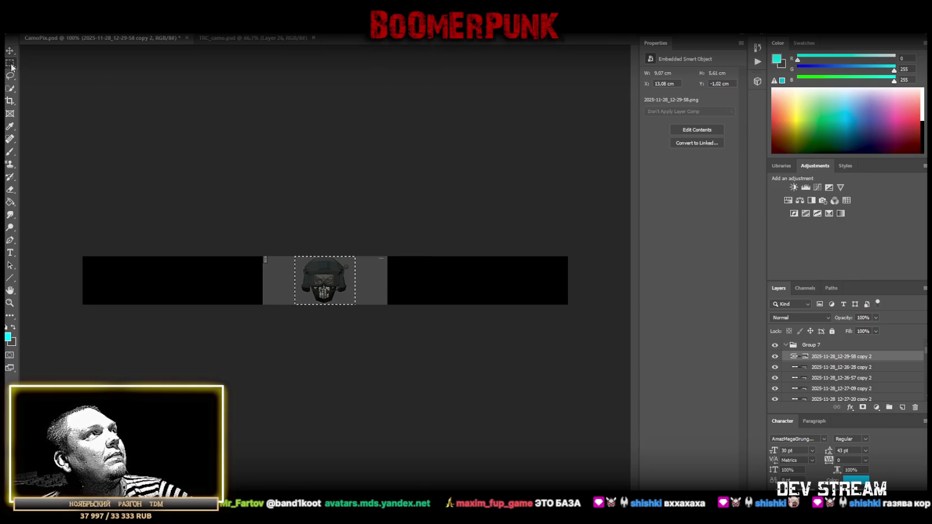
Invert the selection and try deleting it, dismissing the smart object error twice
right_click(320, 283)
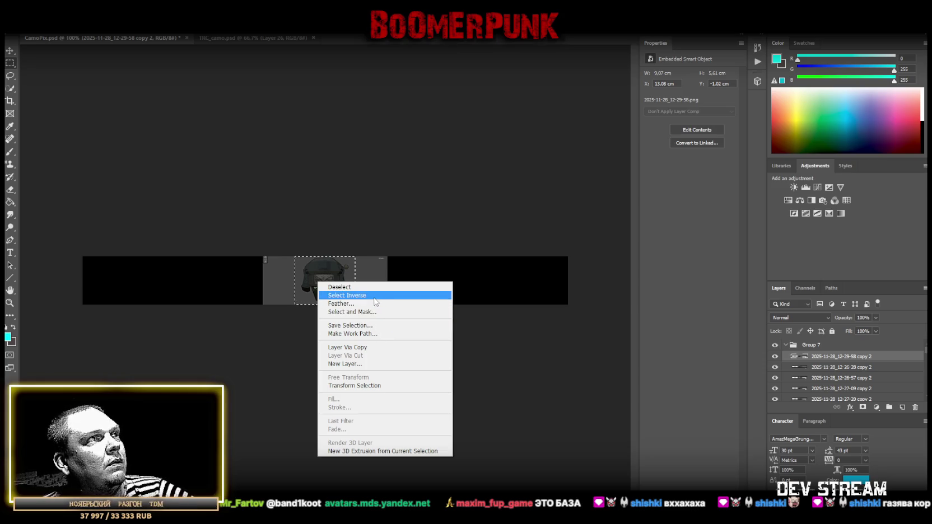
left_click(353, 295)
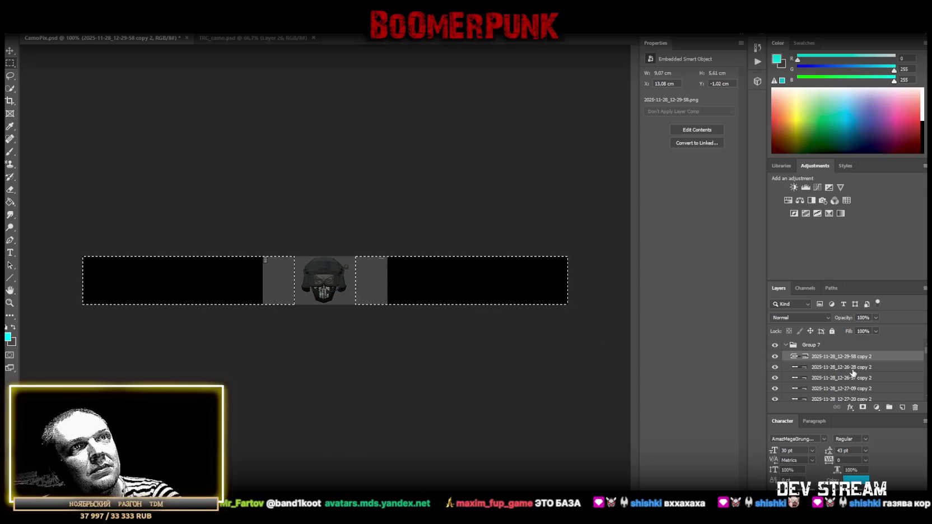
key("Delete")
key("Return")
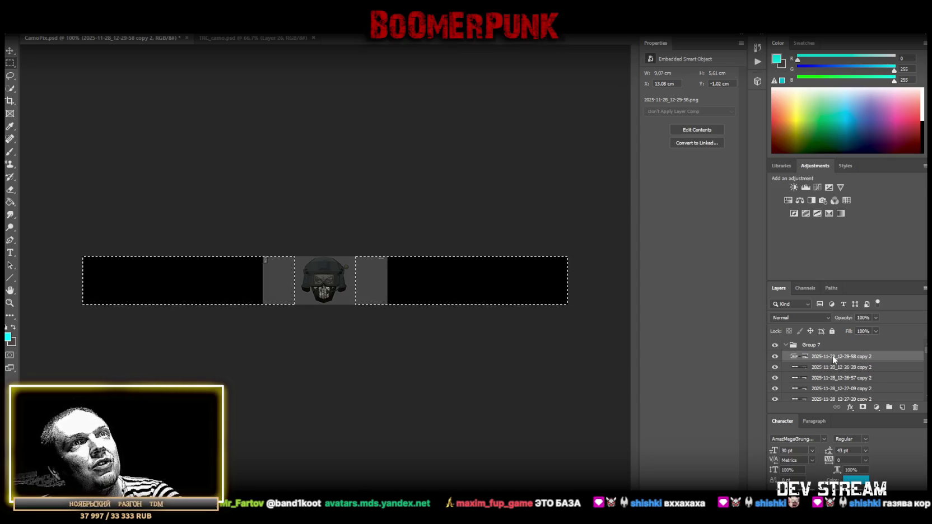
key("Delete")
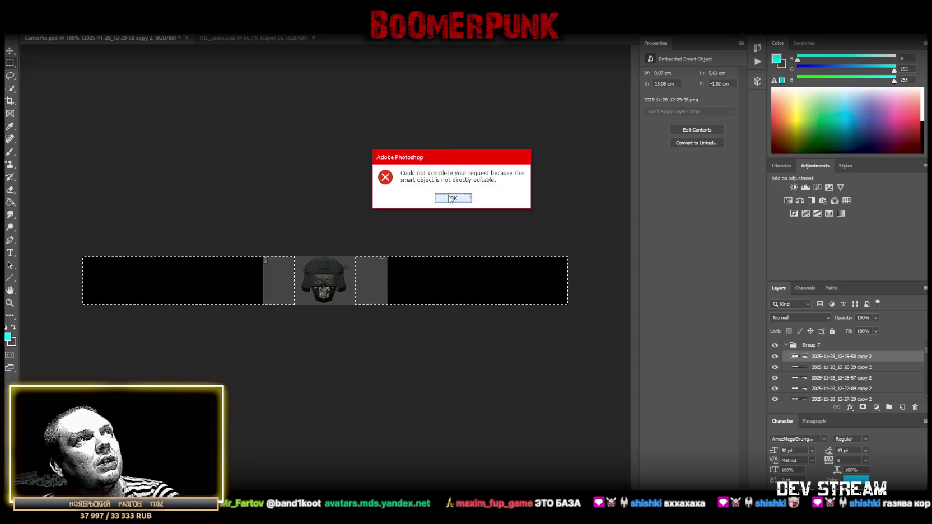
left_click(453, 197)
Select the range of copy 2 layers starting from the 12-29-43 copy layer
left_click(822, 377)
scroll(841, 383, "down", 2)
scroll(840, 383, "down", 2)
scroll(841, 385, "down", 2)
scroll(840, 387, "down", 2)
scroll(840, 389, "down", 2)
scroll(841, 390, "down", 2)
scroll(839, 392, "down", 2)
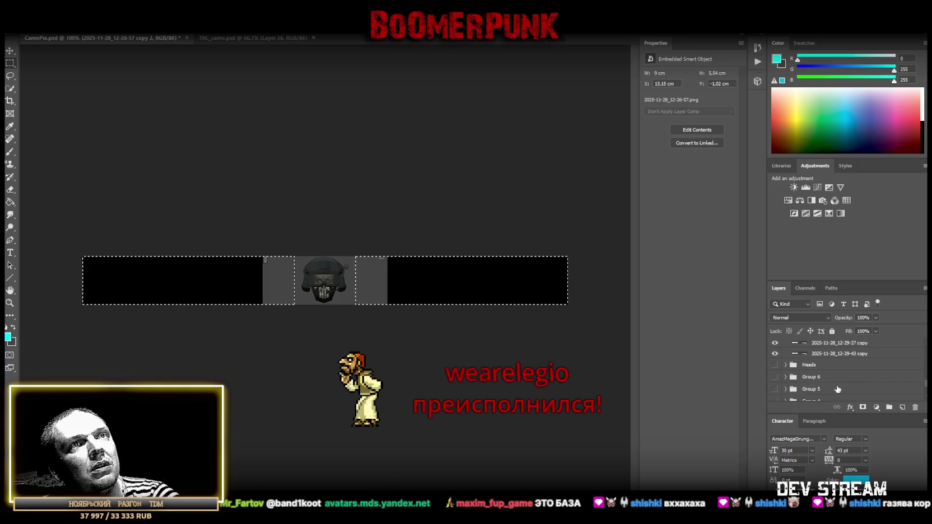
left_click(837, 353)
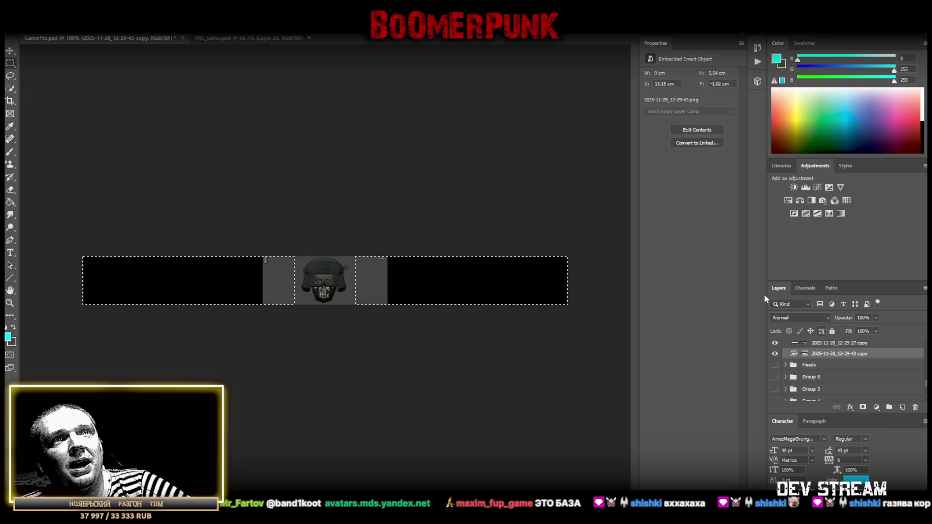
scroll(859, 355, "up", 3)
scroll(859, 356, "up", 3)
scroll(851, 356, "up", 3)
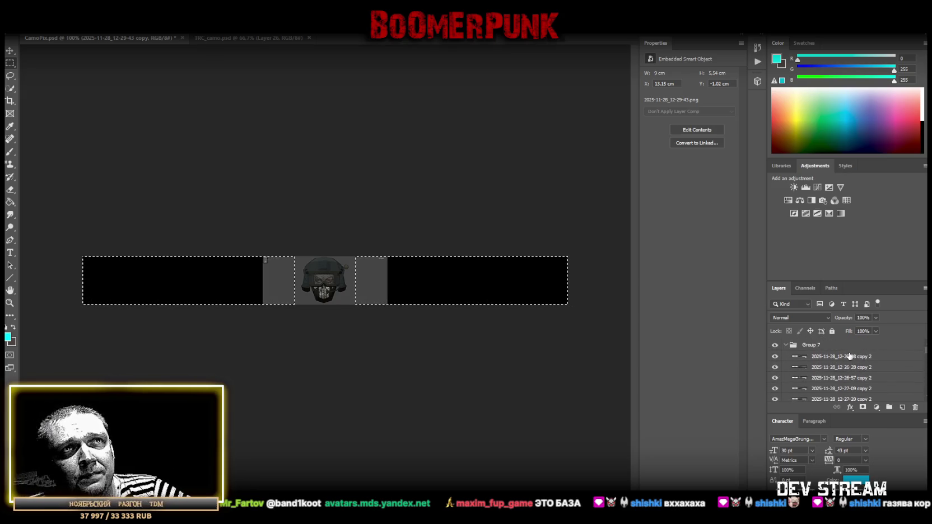
left_click(840, 358, "shift")
Rasterize the selected copy 2 smart object layers and reselect their range in Group 7
right_click(841, 358)
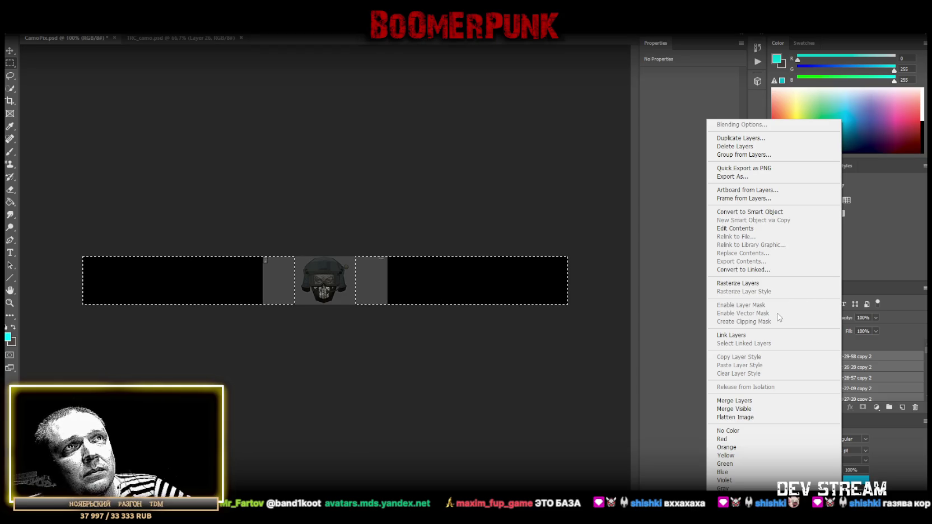
left_click(781, 283)
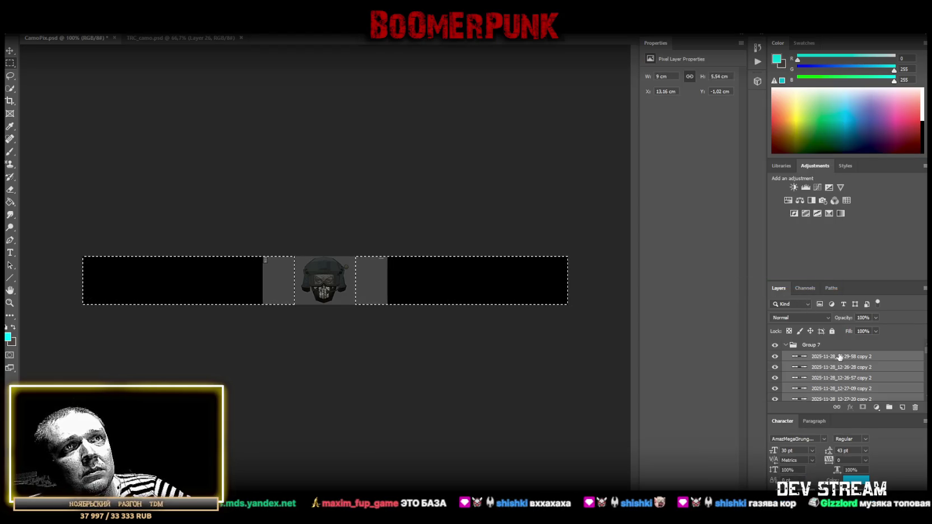
scroll(838, 358, "down", 3)
scroll(842, 371, "down", 3)
scroll(843, 374, "down", 3)
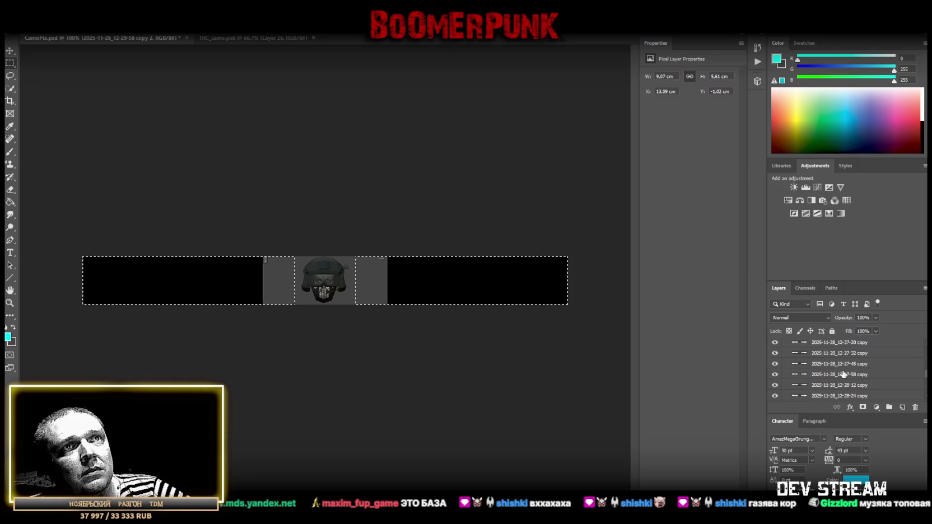
scroll(843, 374, "down", 3)
scroll(853, 378, "down", 2)
left_click(850, 365)
scroll(849, 368, "up", 2)
scroll(849, 370, "up", 3)
scroll(850, 370, "up", 3)
scroll(850, 369, "down", 2)
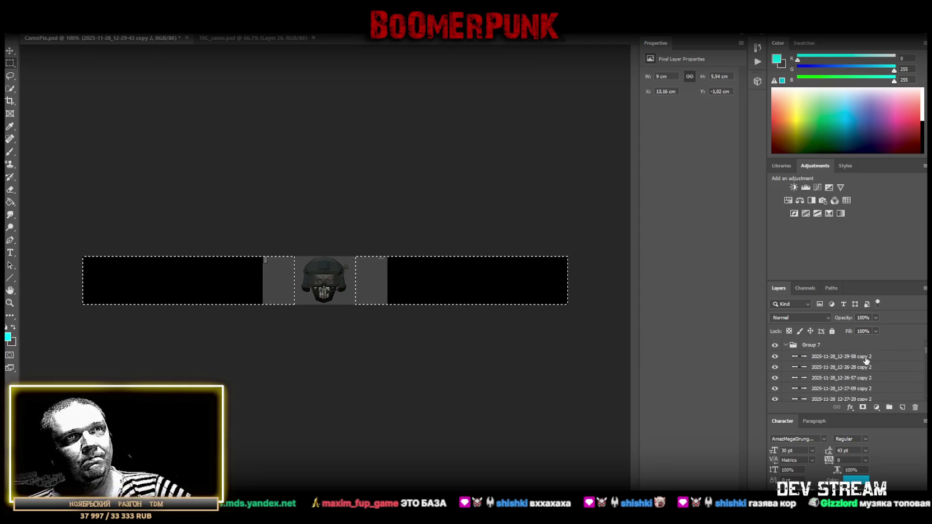
left_click(865, 359, "shift")
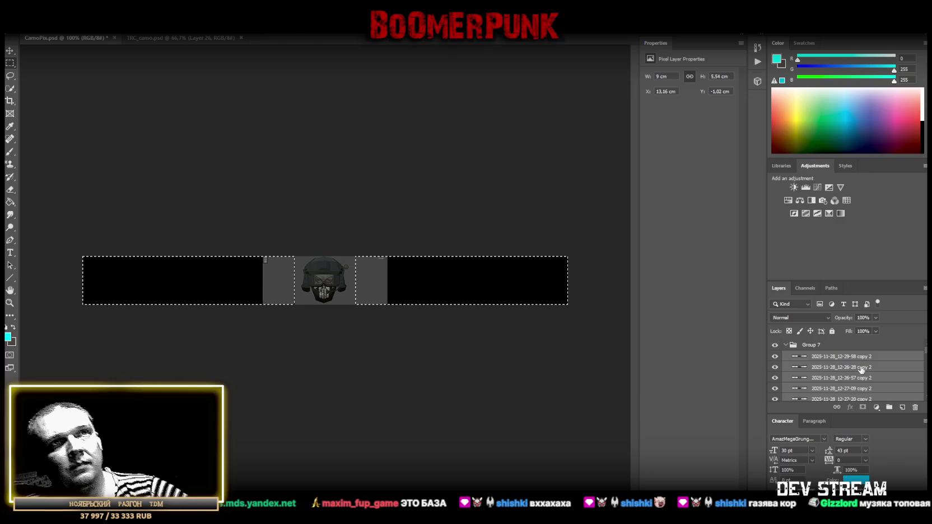
Select three copy layers in Group 7 and hide the Heads group
scroll(841, 390, "down", 1)
scroll(841, 390, "up", 1)
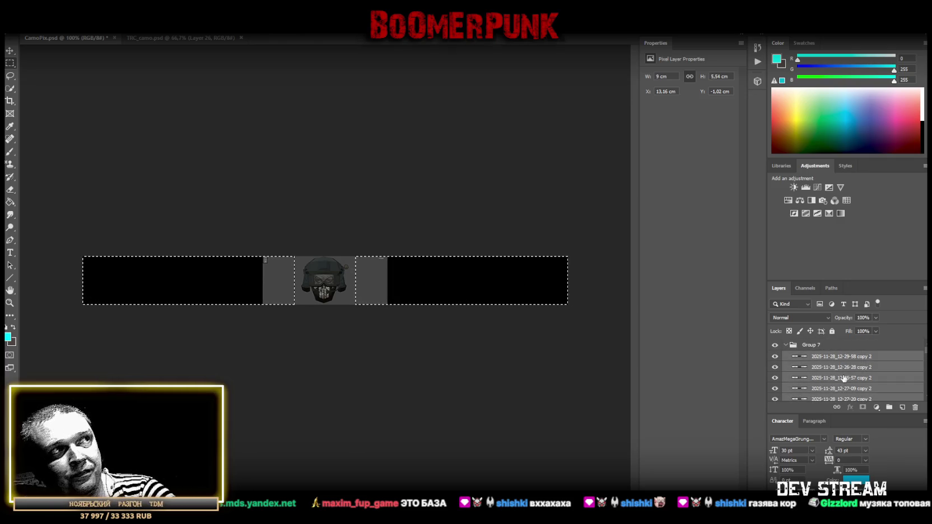
scroll(844, 376, "down", 2)
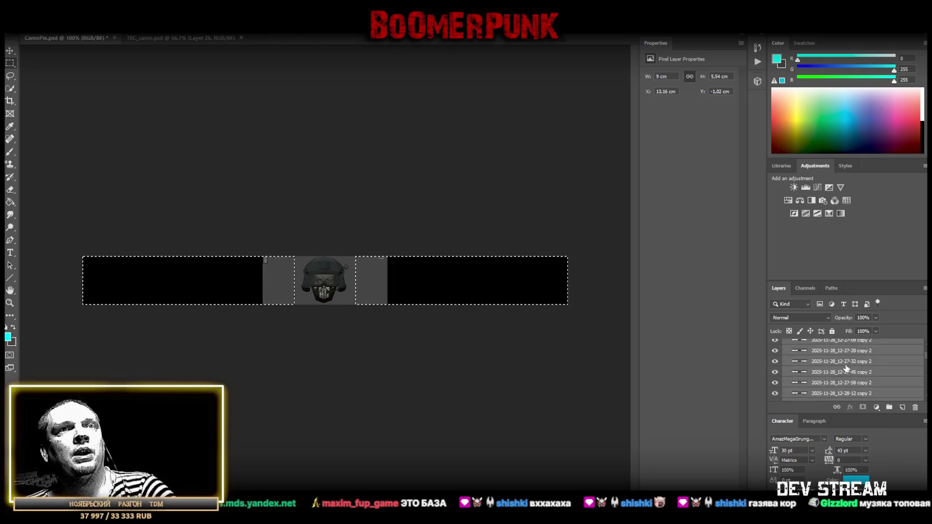
scroll(845, 376, "down", 2)
scroll(857, 374, "down", 2)
left_click(857, 374)
scroll(858, 372, "down", 3)
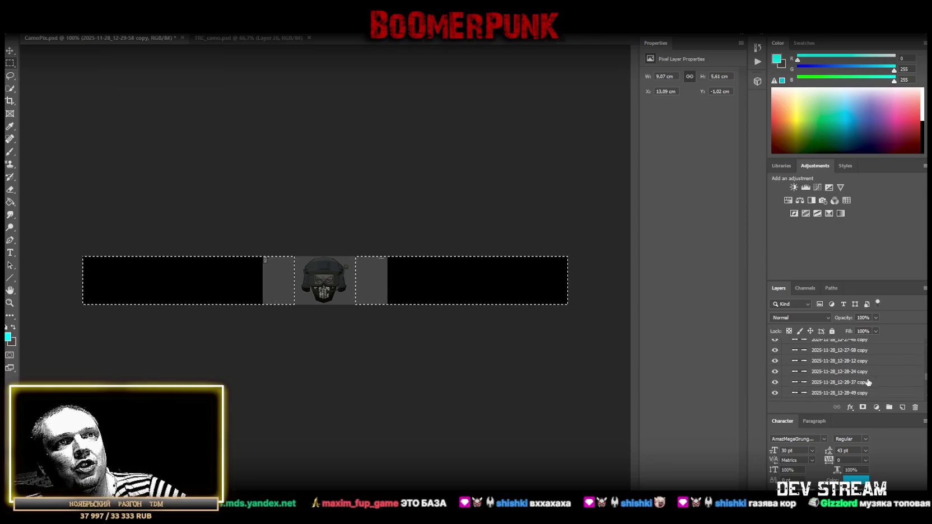
scroll(859, 369, "down", 2)
left_click(860, 366, "shift")
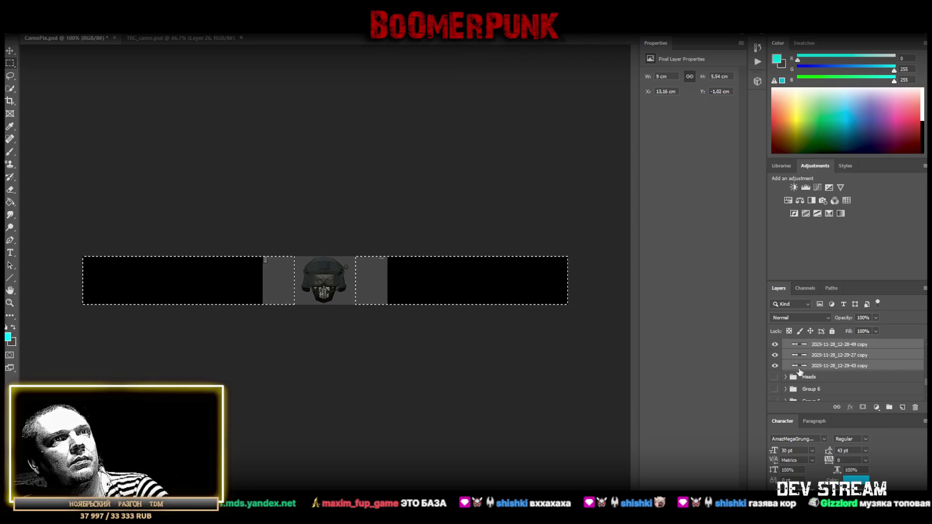
left_click(775, 377)
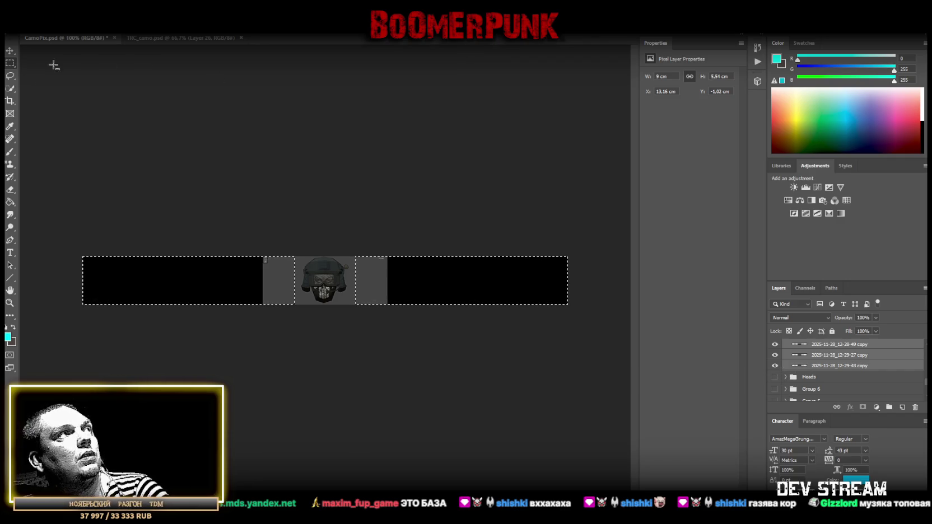
right_click(305, 159)
left_click(306, 161)
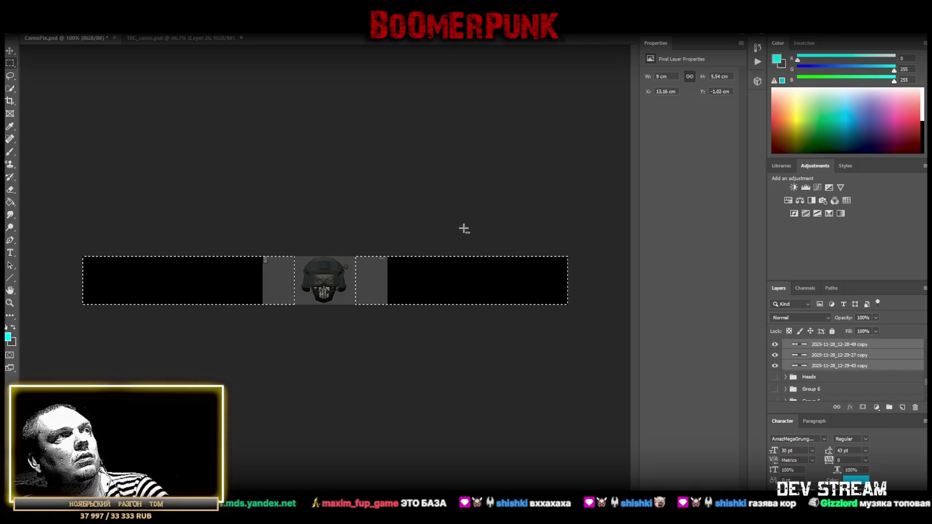
Clear the selection and duplicate the 2025-11-28_12-29-43 copy layer
left_click(841, 366)
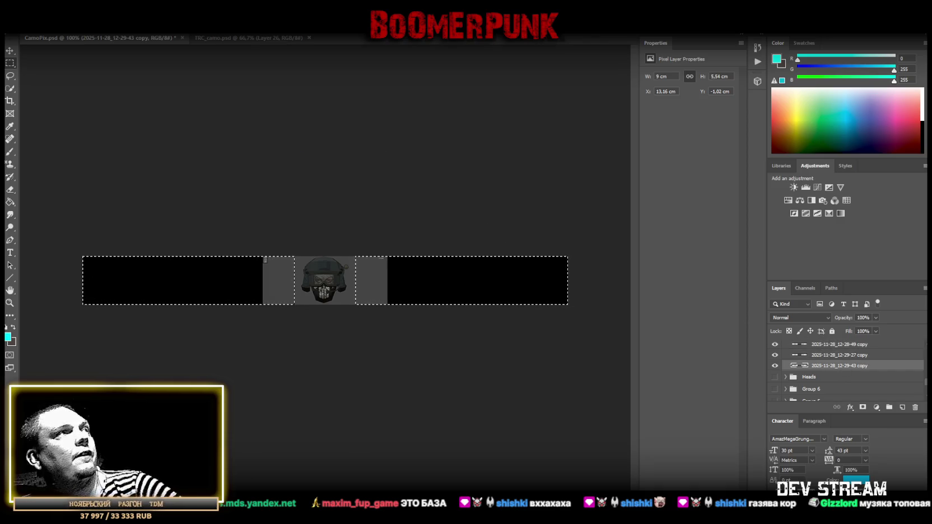
key("l")
key("ctrl+d")
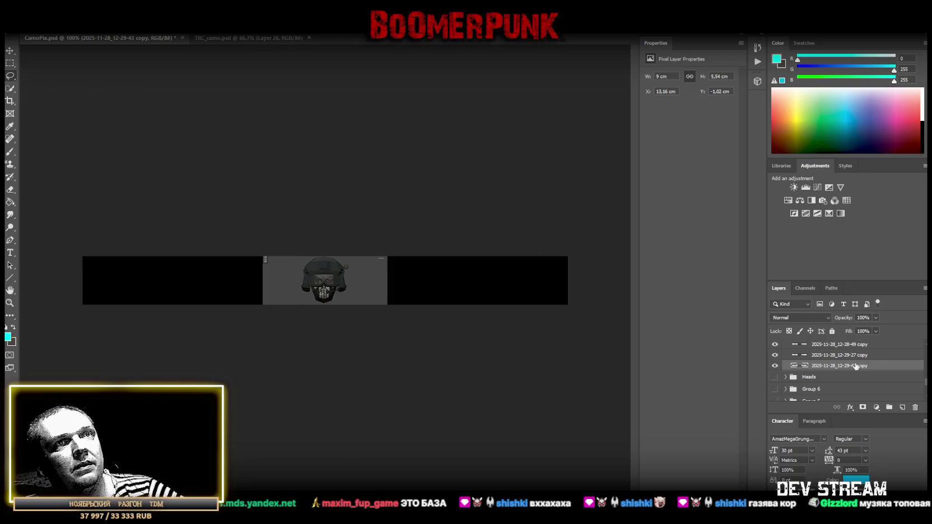
key("ctrl+j")
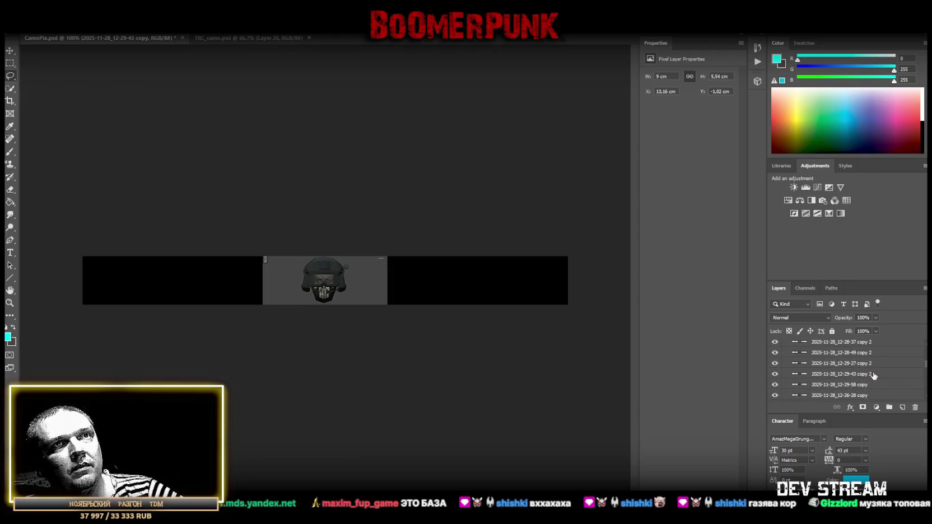
Delete all copy 2 layers, then the copy layers, then the empty Group 7
scroll(877, 373, "up", 3)
left_click(860, 358, "shift")
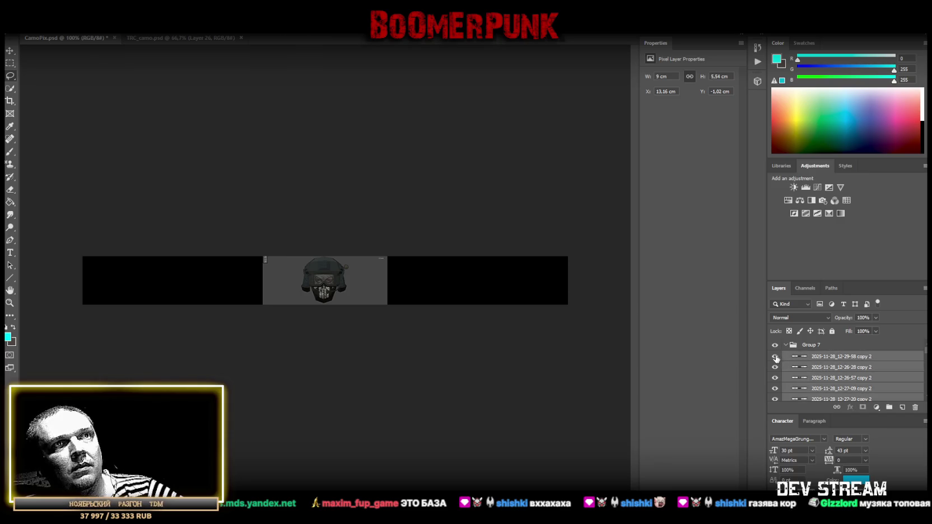
key("Delete")
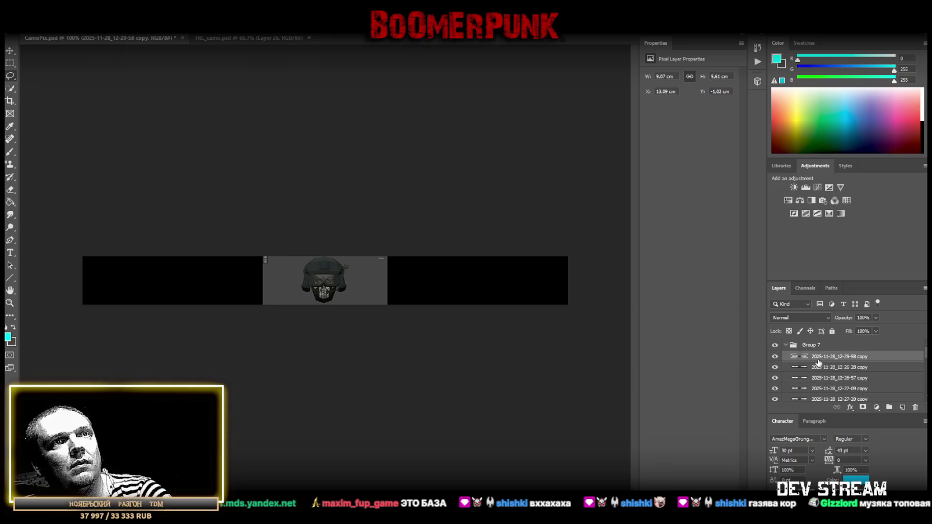
scroll(848, 369, "down", 2)
scroll(851, 375, "down", 3)
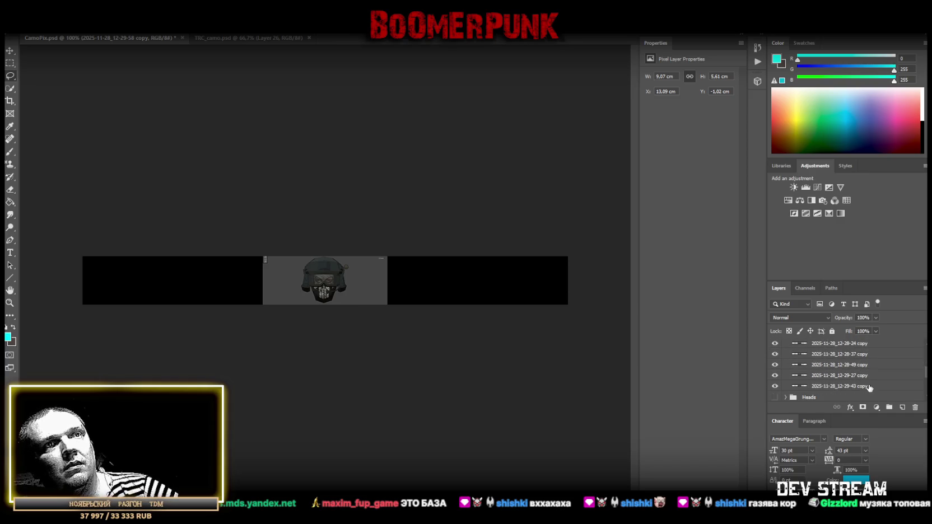
left_click(855, 385, "shift")
key("Delete")
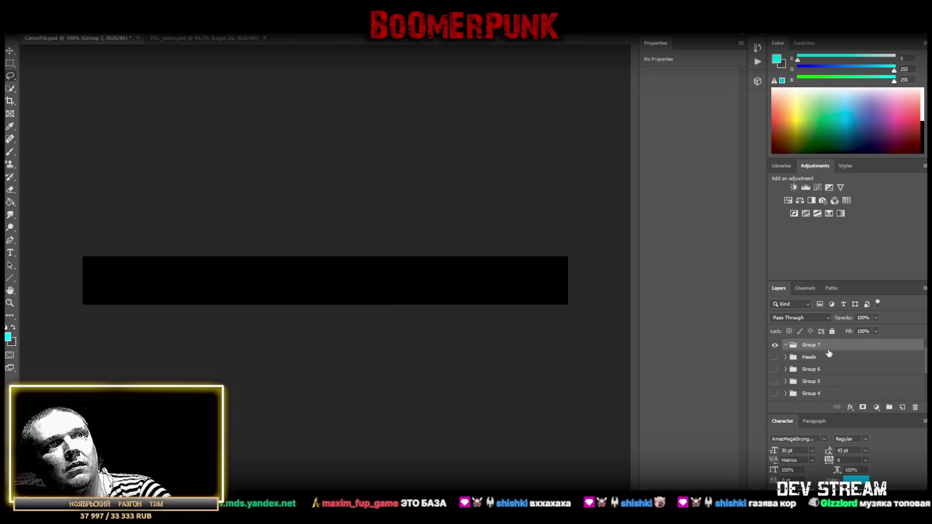
key("Delete")
Show the Heads group again and duplicate it as Heads copy
left_click(774, 344)
left_click(786, 346)
right_click(799, 345)
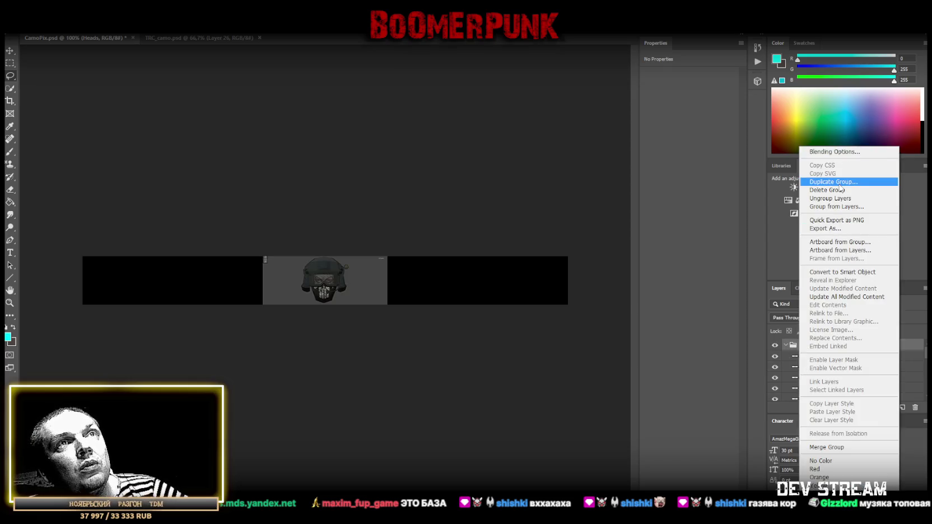
left_click(839, 182)
key("Return")
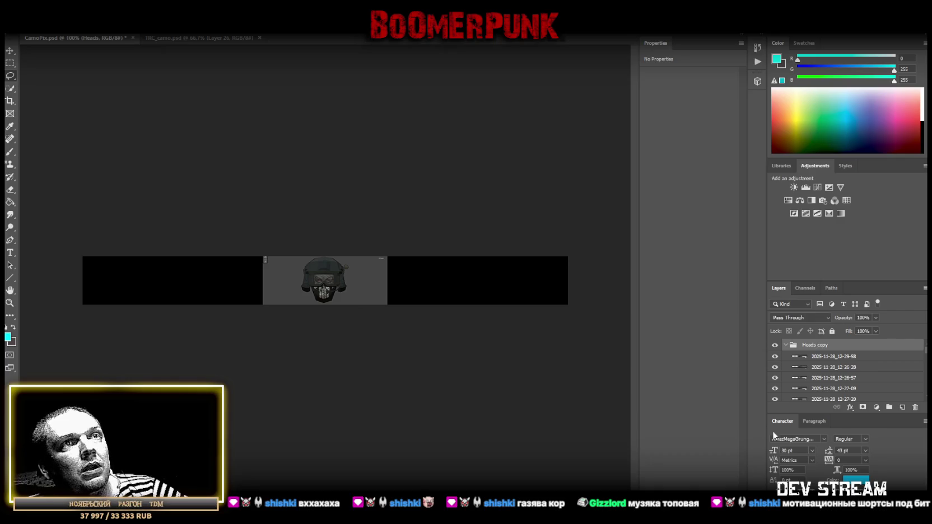
Rasterize the four Heads copy layers 12-28-37 through 12-29-43, then start a strip selection
left_click(785, 346)
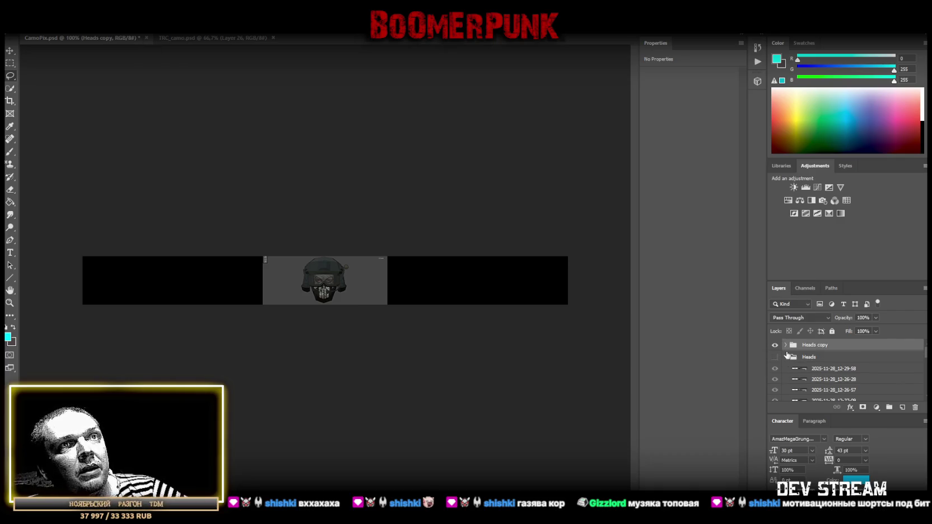
left_click(786, 346)
left_click(786, 346)
left_click(786, 356)
left_click(786, 345)
left_click(823, 361)
scroll(835, 378, "down", 3)
scroll(837, 379, "down", 2)
scroll(837, 379, "up", 3)
left_click(839, 374, "shift")
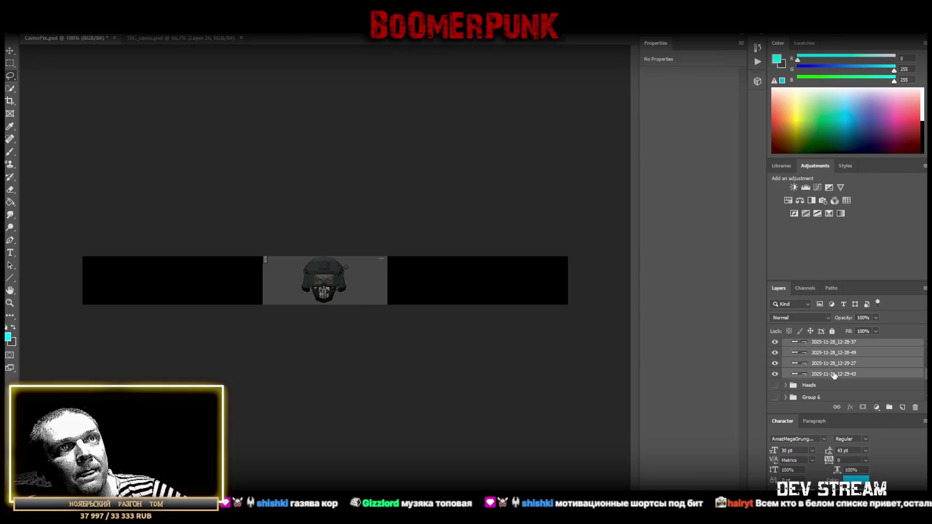
right_click(850, 375)
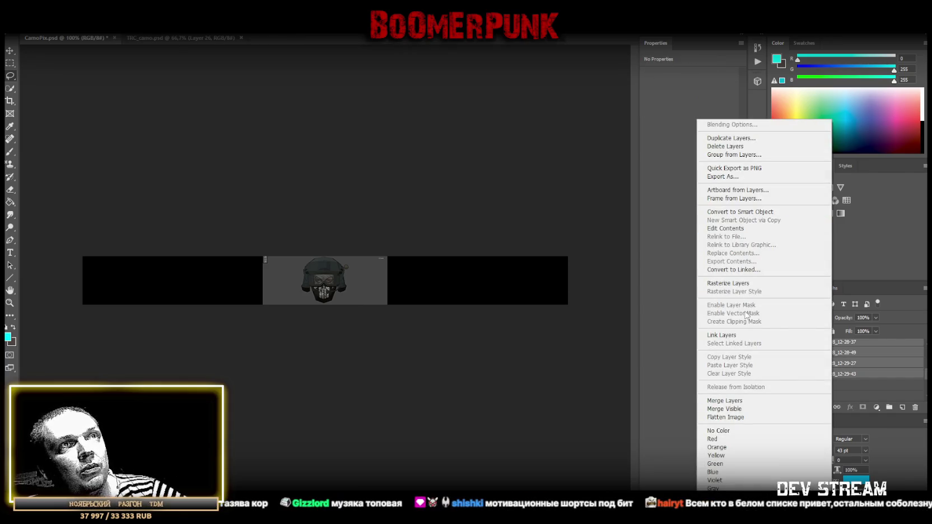
left_click(748, 283)
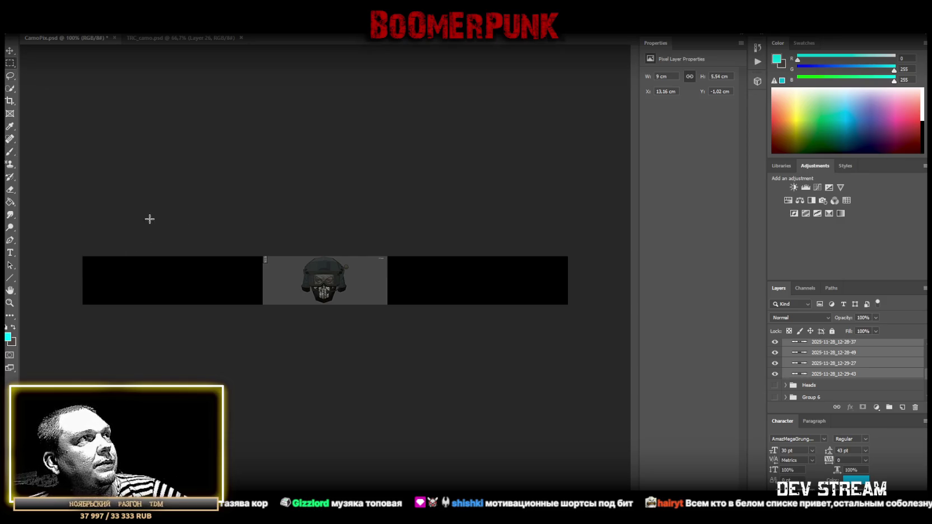
left_click_drag(71, 223, 292, 357)
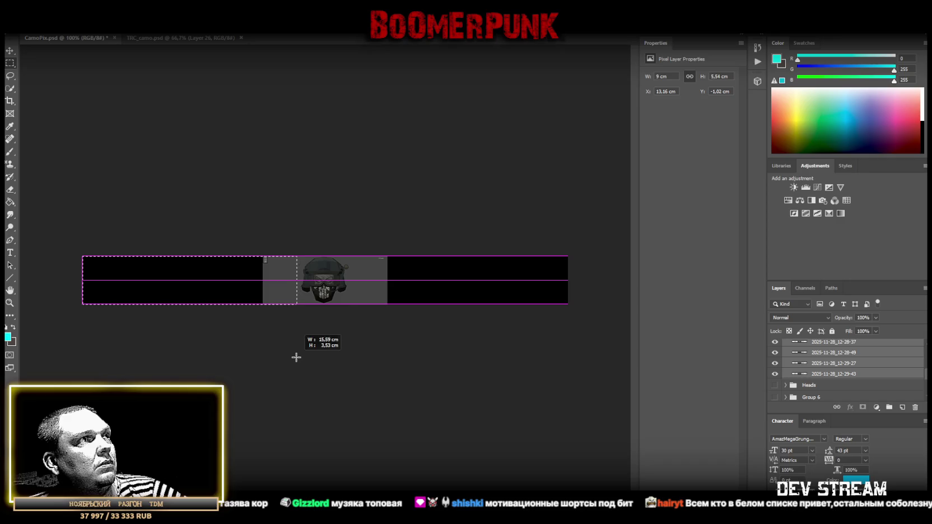
Draw a rectangular selection tightly around the skull thumbnail and invert it
mouse_move(292, 357)
left_mouse_down()
mouse_move(366, 358)
mouse_move(357, 361)
left_mouse_up()
mouse_move(50, 194)
left_mouse_down()
mouse_move(309, 386)
mouse_move(289, 385)
left_mouse_up()
left_click(10, 75)
left_click(10, 62)
mouse_move(293, 249)
left_mouse_down()
mouse_move(322, 316)
mouse_move(355, 329)
mouse_move(365, 322)
left_mouse_up()
right_click(338, 276)
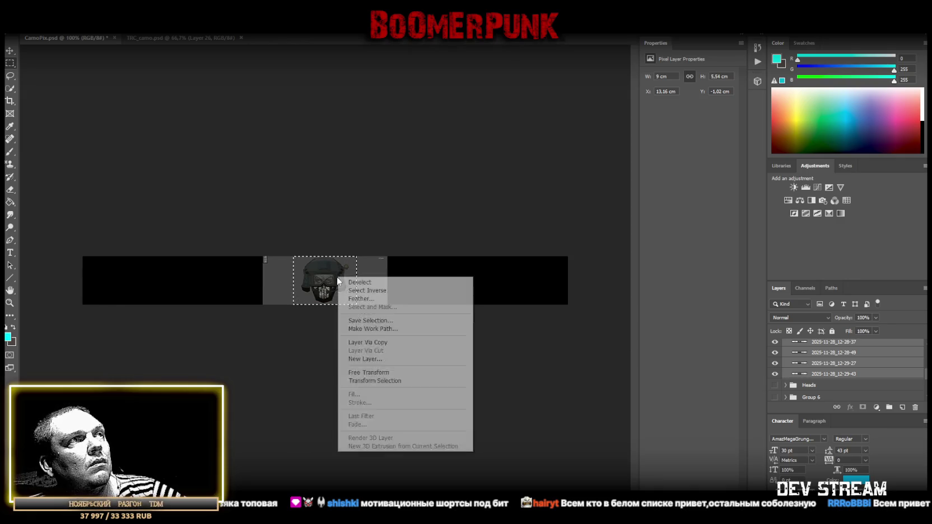
left_click(71, 85)
right_click(160, 123)
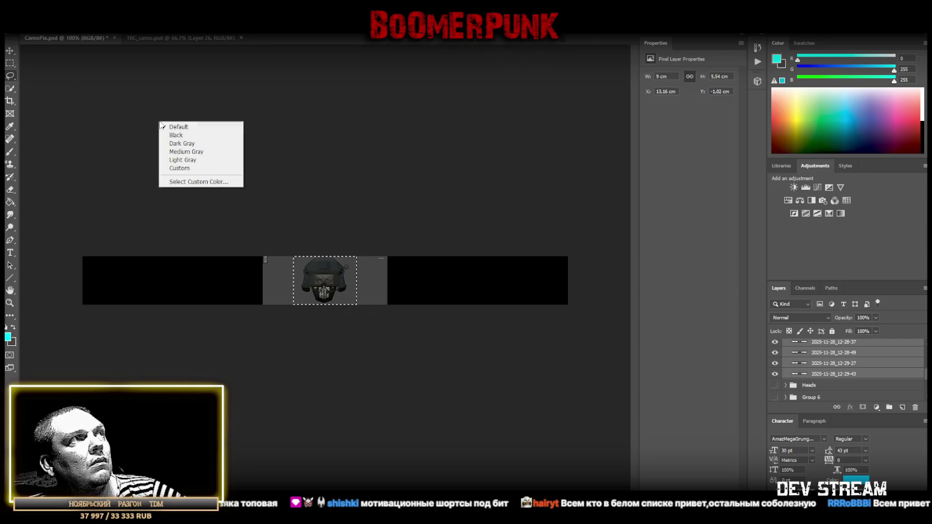
right_click(332, 283)
left_click(342, 299)
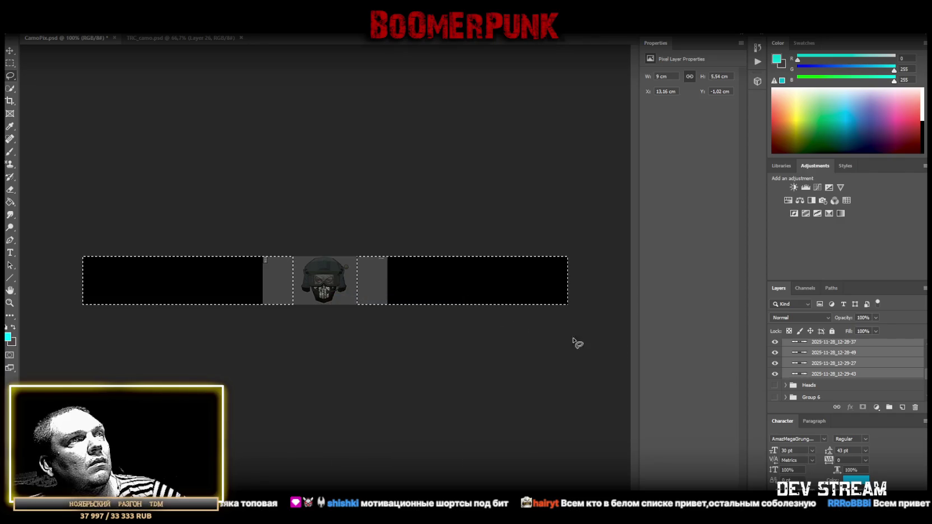
Step up through head layers 12-29-43 to 12-28-12, then select all from 12-29-58 down
left_click(839, 375)
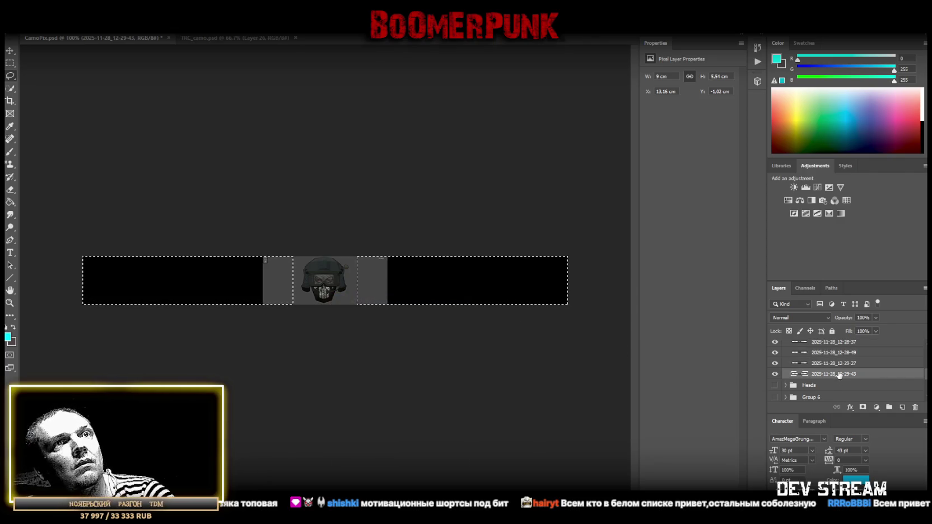
left_click(837, 364)
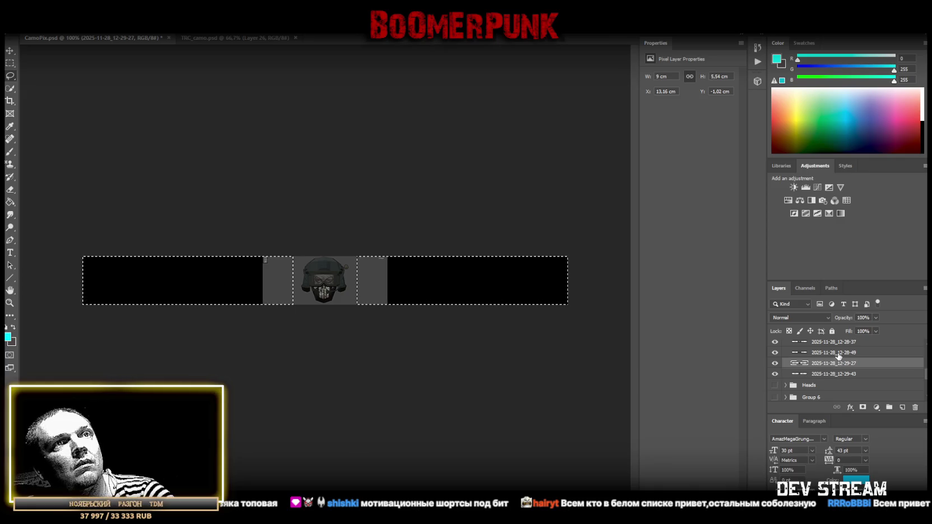
left_click(838, 353)
scroll(839, 361, "up", 2)
left_click(836, 366)
left_click(838, 355)
scroll(840, 361, "up", 1)
left_click(833, 356)
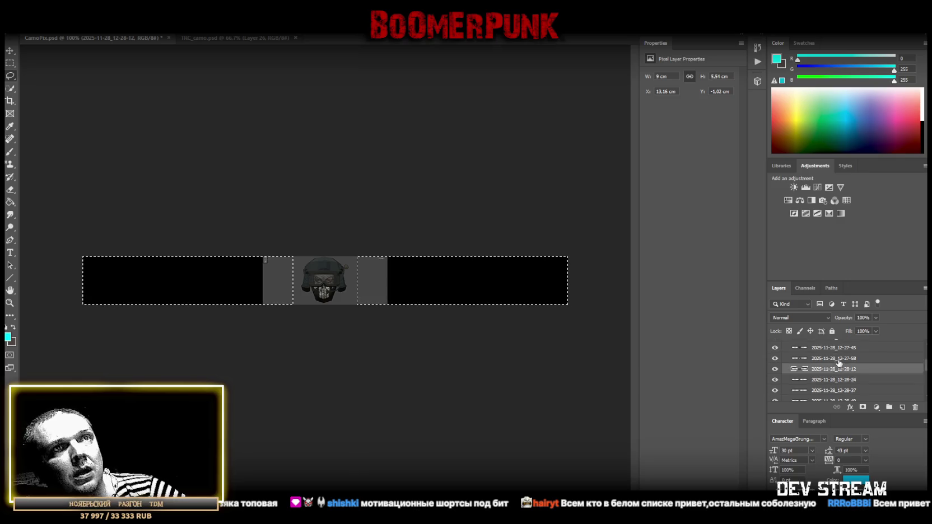
scroll(837, 361, "up", 2)
scroll(840, 365, "up", 1)
left_click(836, 357, "shift")
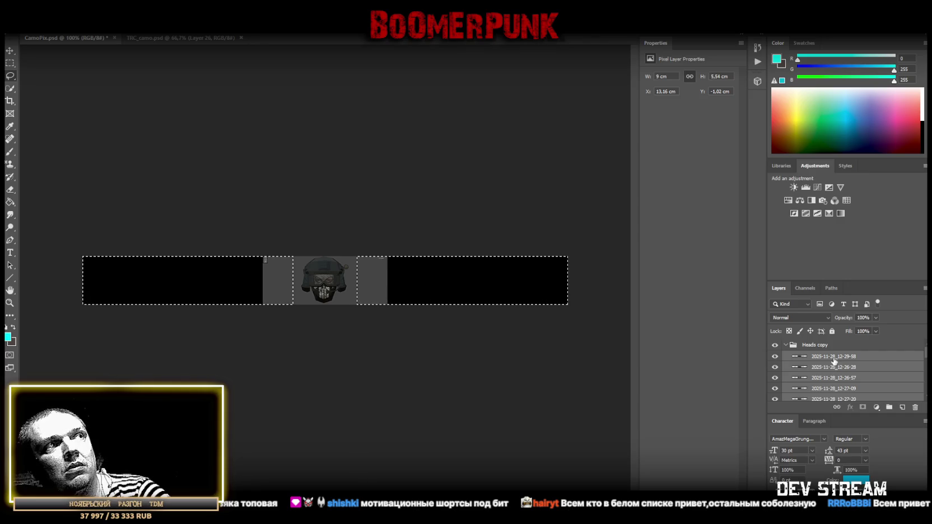
scroll(829, 375, "down", 2)
scroll(830, 378, "down", 2)
scroll(830, 380, "down", 2)
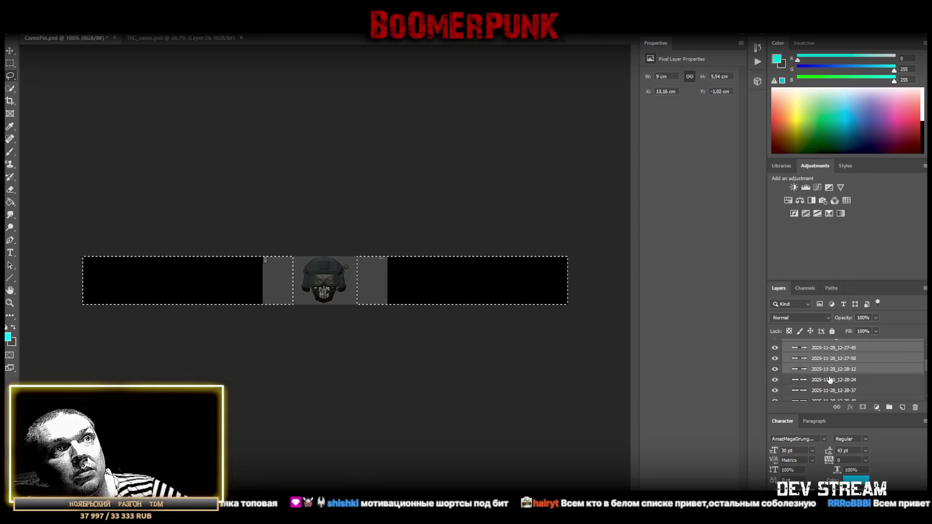
Step through the earlier head layers 12-28-12 back to 12-26-28 and 12-29-58
left_click(827, 370)
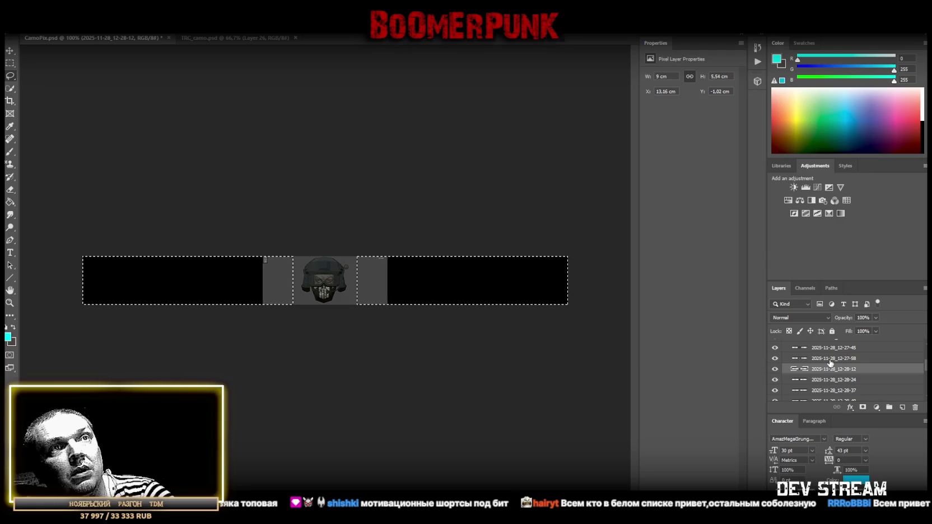
left_click(829, 358)
left_click(829, 347)
scroll(837, 369, "up", 2)
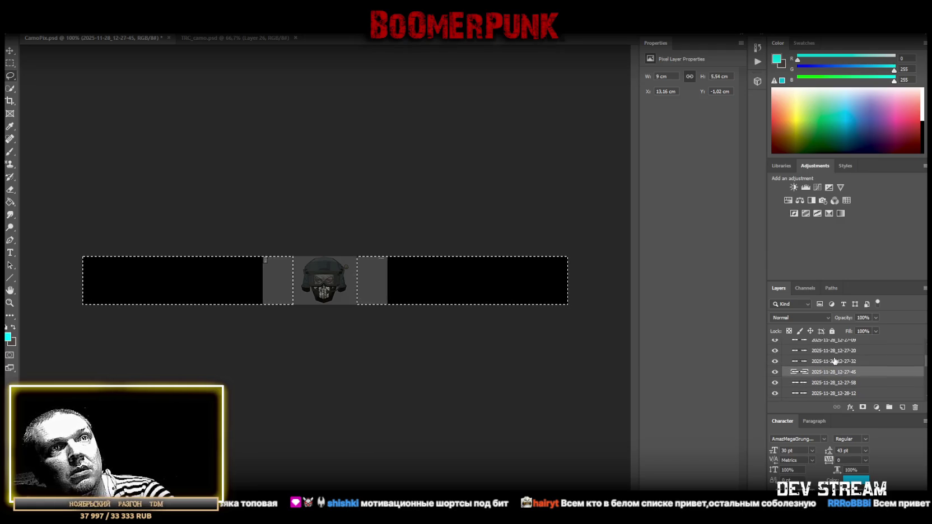
left_click(836, 351)
left_click(836, 361)
scroll(845, 362, "up", 2)
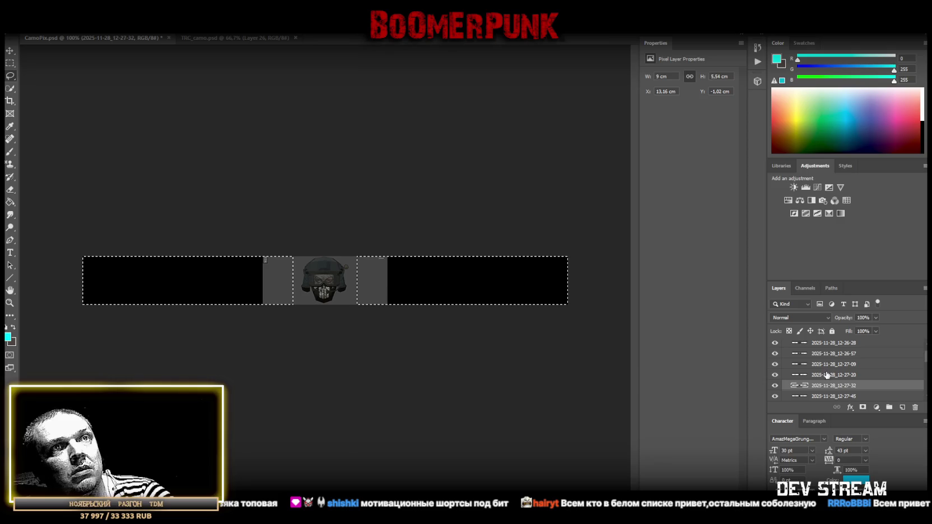
left_click(830, 364)
left_click(833, 354)
scroll(834, 359, "up", 1)
left_click(836, 355)
left_click(837, 344)
scroll(843, 364, "up", 1)
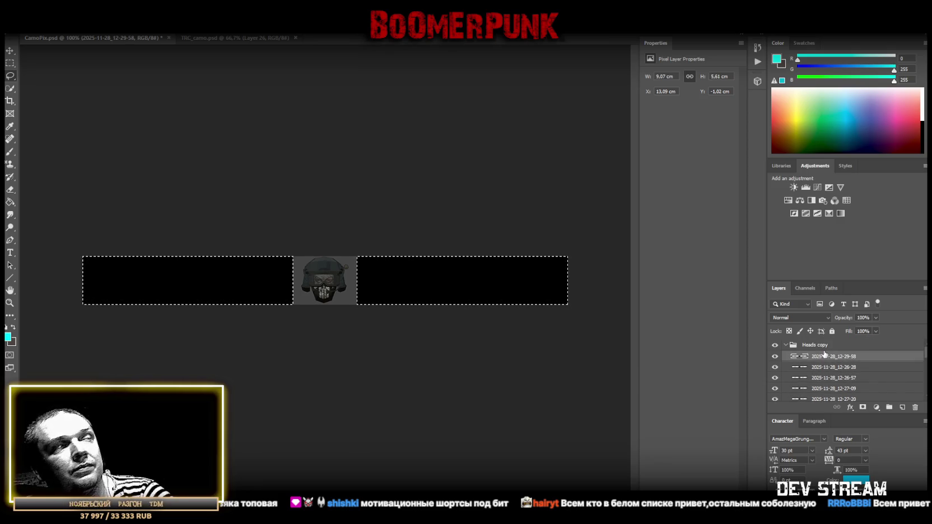
Clear the selection around the black bars and make 2025-11-28_12-29-43 the active layer
right_click(10, 75)
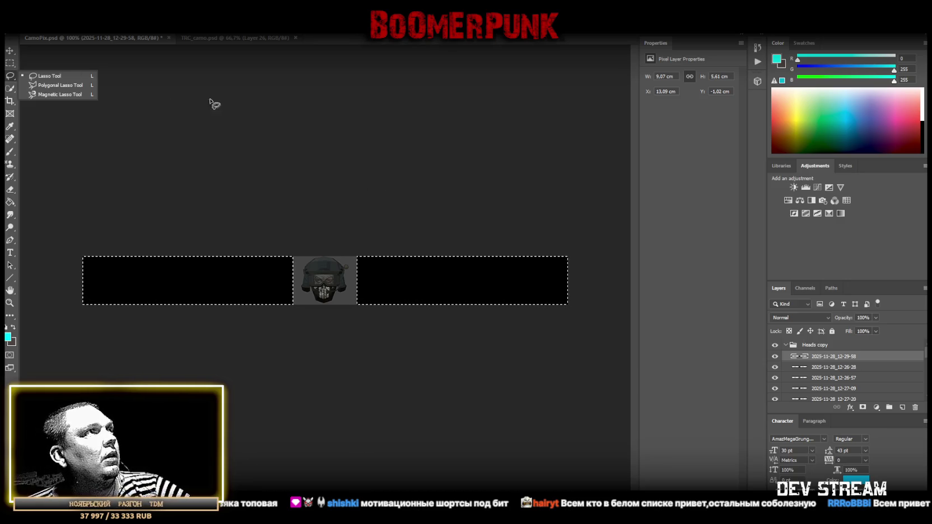
left_click(252, 153)
scroll(835, 372, "down", 3)
scroll(836, 372, "down", 2)
scroll(836, 371, "down", 1)
scroll(836, 372, "up", 2)
left_click(827, 374)
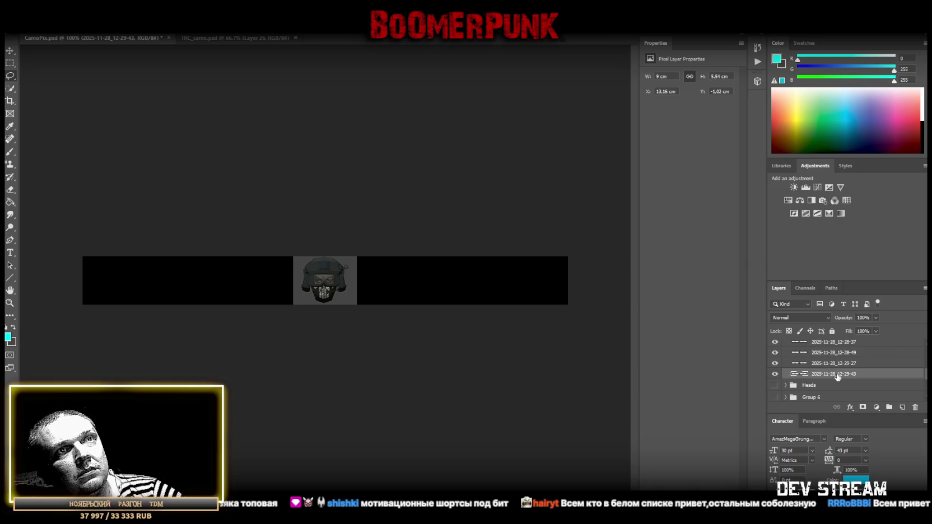
Drag the helmet preview out to the strip's left end and back, then try moving the selection
left_click_drag(347, 292, 134, 285)
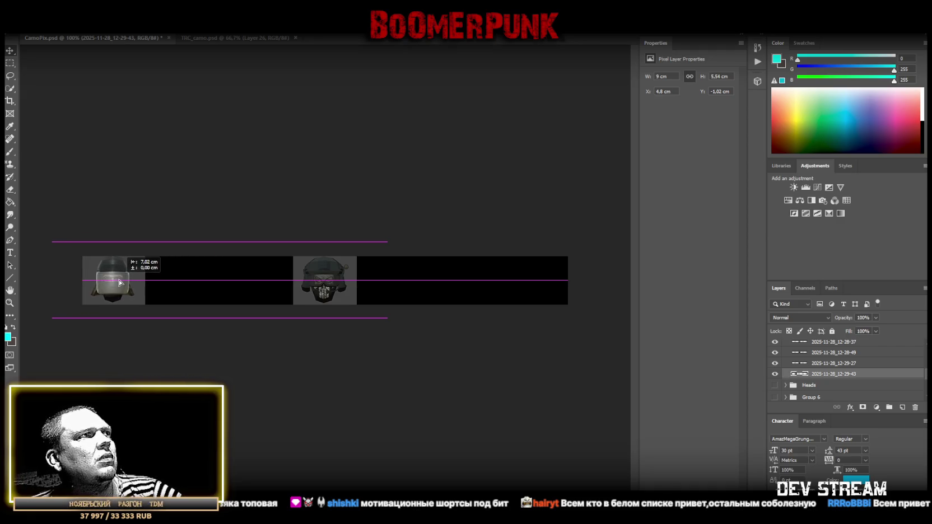
left_click_drag(134, 285, 336, 329)
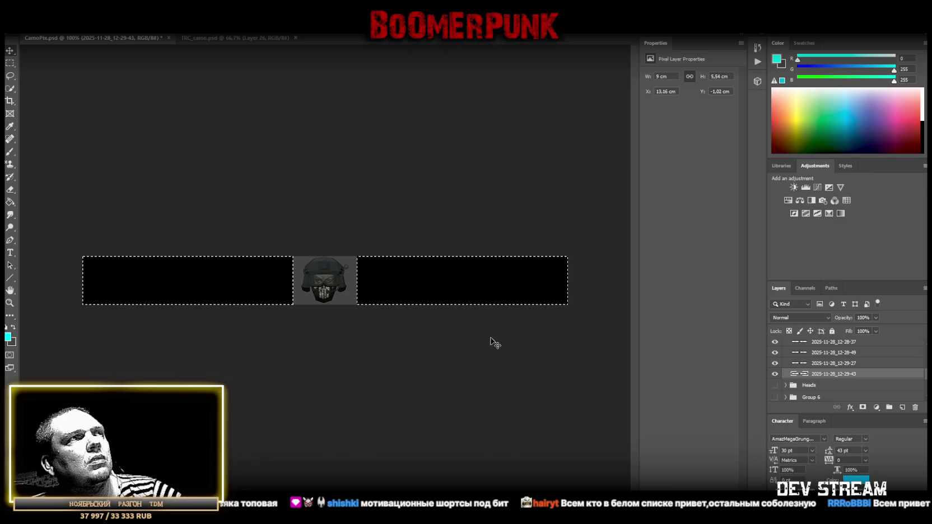
right_click(329, 286)
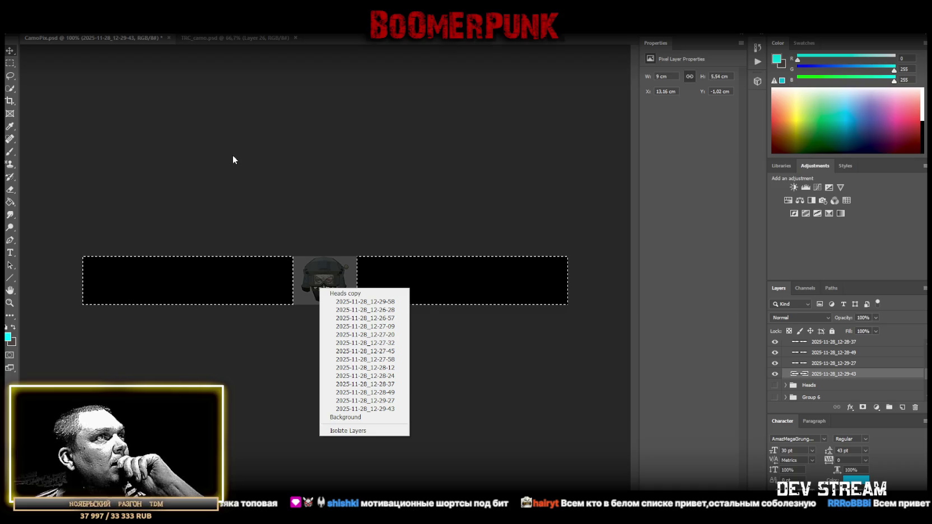
left_click_drag(164, 277, 168, 278)
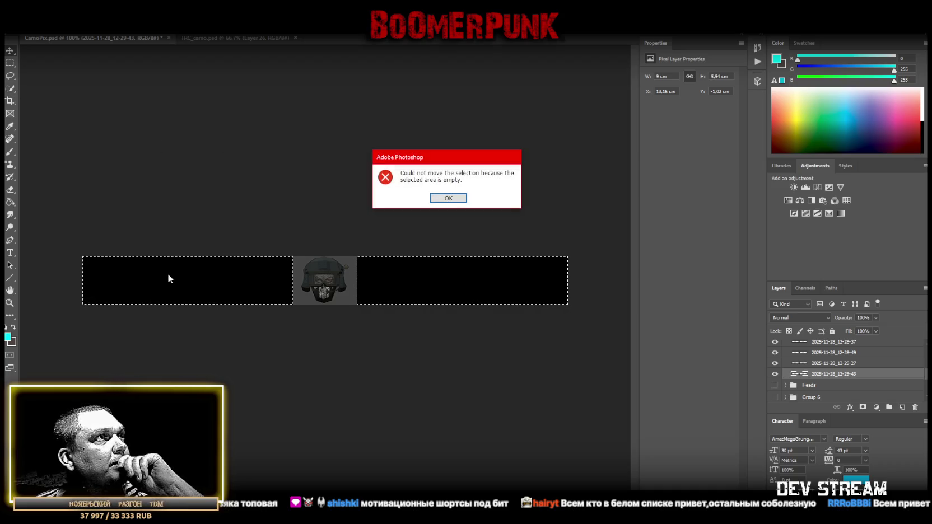
Dismiss the empty-selection warning, invert to the skull tile, and copy it to a new layer
key("Return")
key("l")
right_click(182, 278)
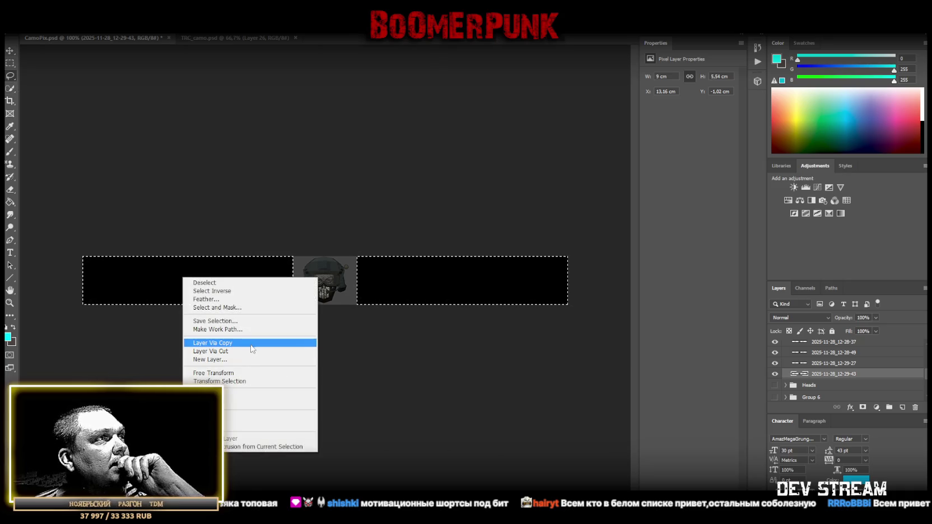
left_click(240, 291)
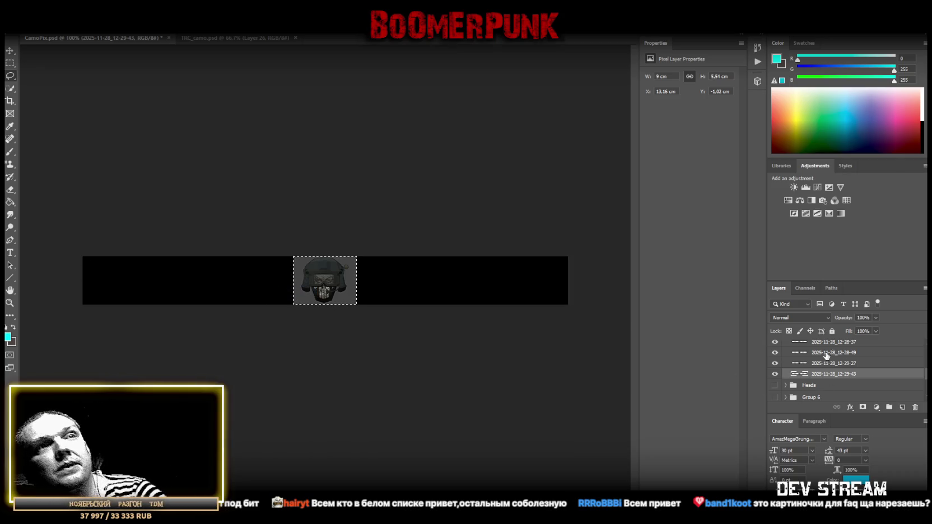
right_click(335, 278)
left_click(402, 348)
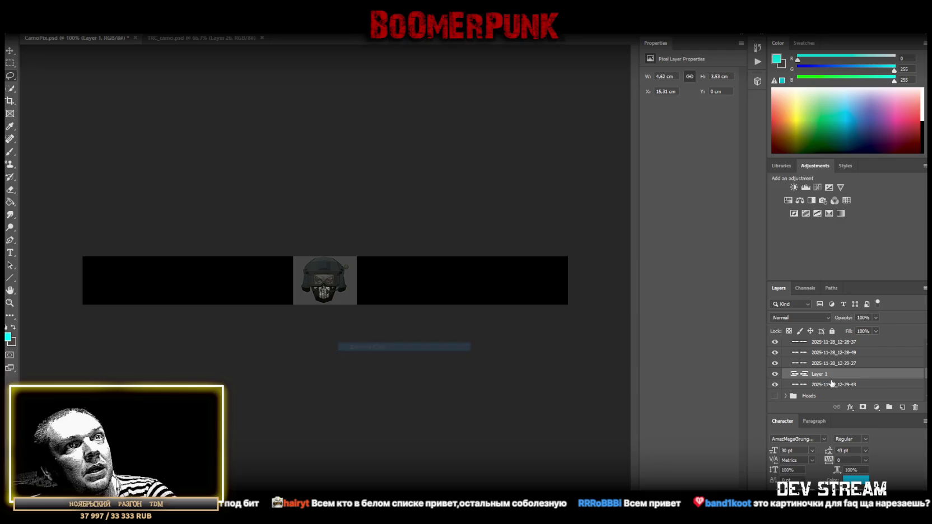
Merge Layer 1 down into 2025-11-28_12-29-43, then leave the black-bar selection uncopied
left_click(825, 361)
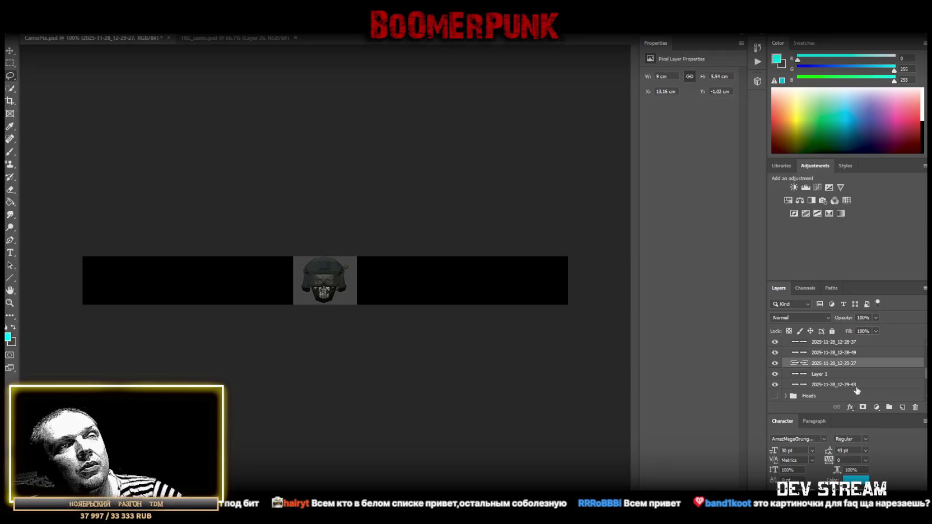
left_click(819, 375)
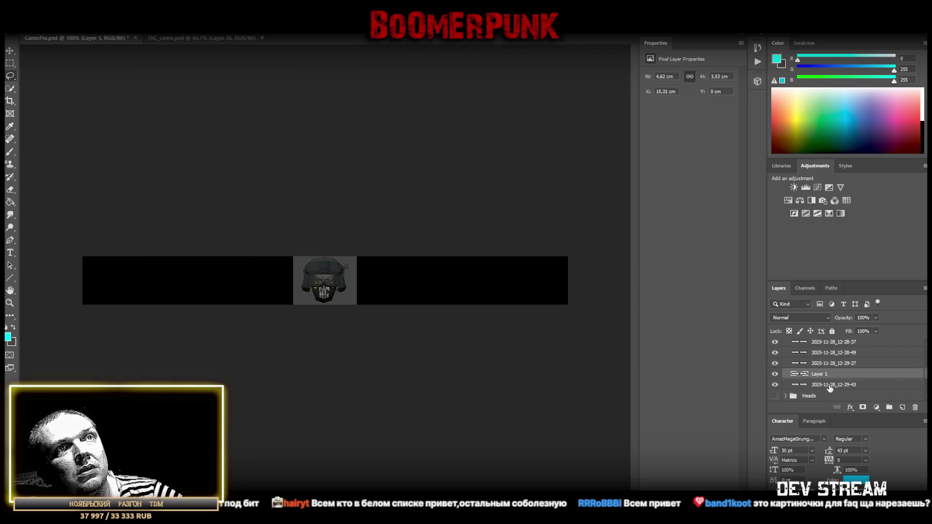
key("ctrl+e")
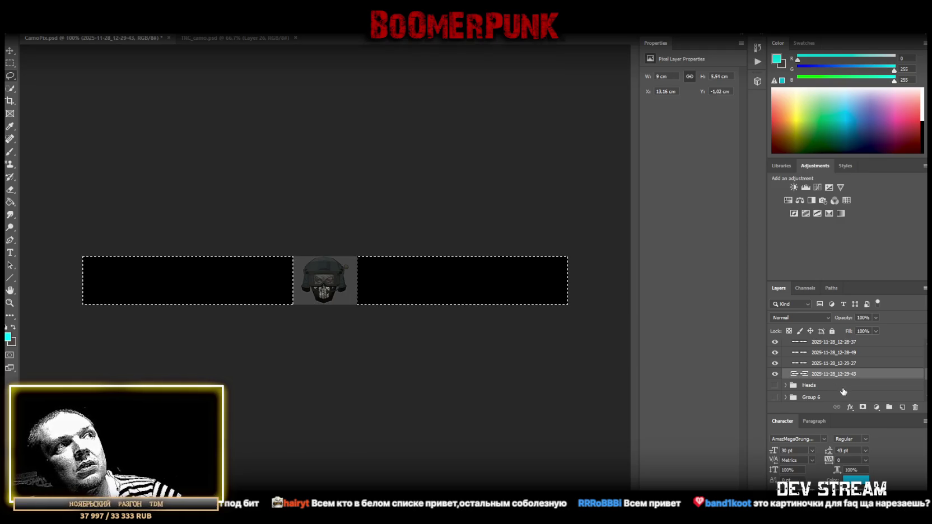
right_click(313, 286)
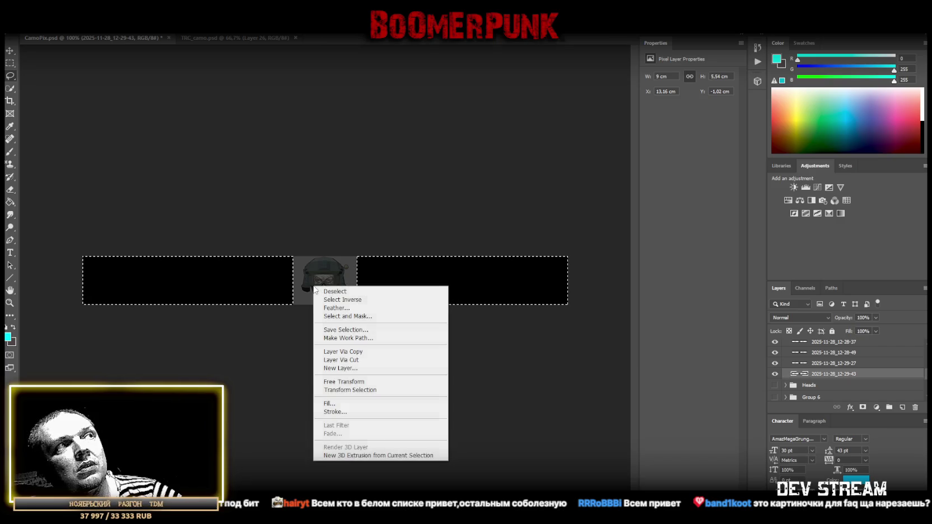
left_click(368, 354)
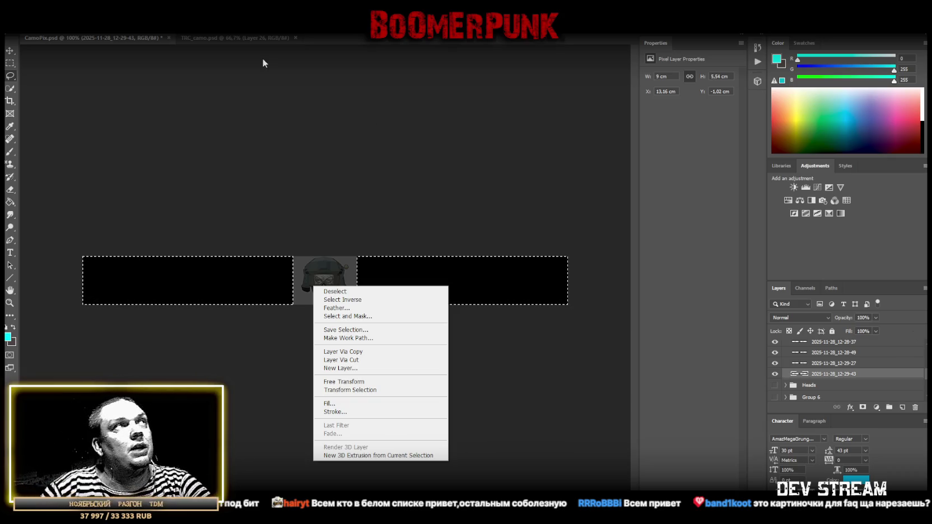
left_click(145, 125)
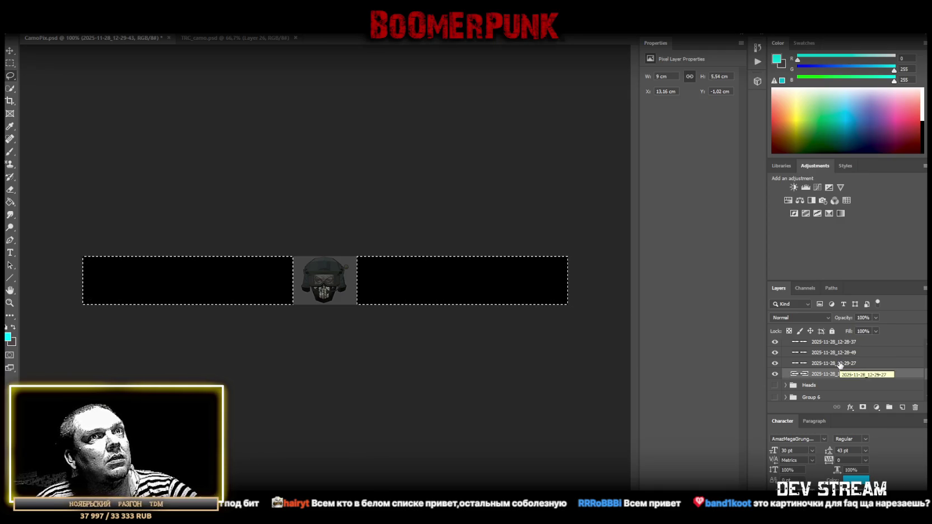
scroll(839, 365, "up", 3)
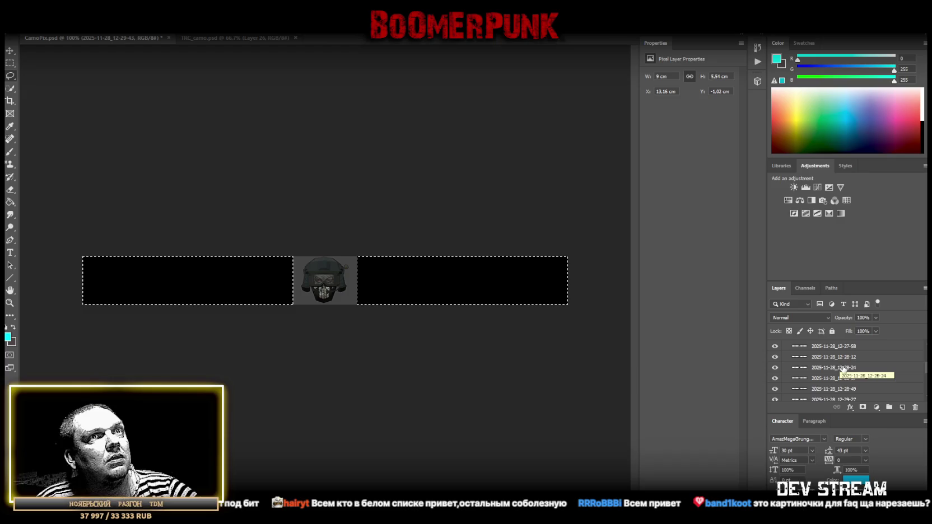
scroll(842, 366, "up", 3)
left_click(835, 357)
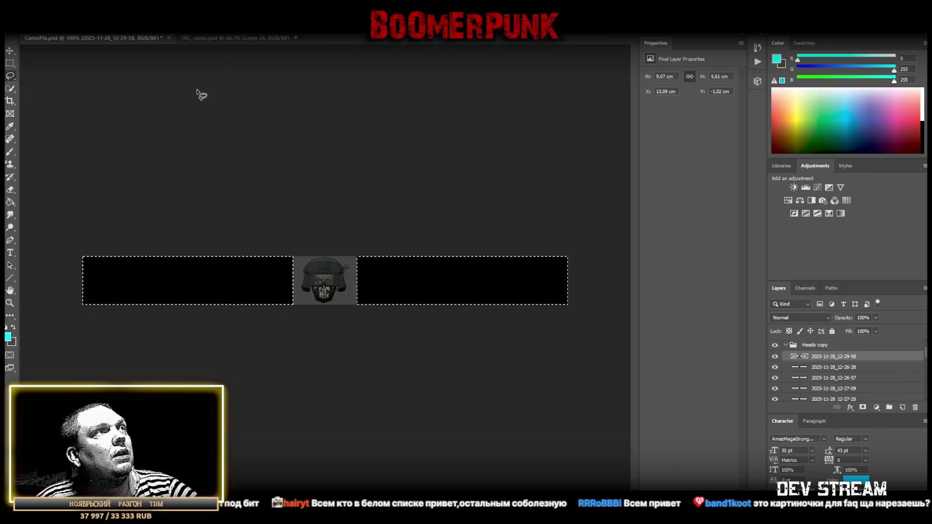
key("alt+i")
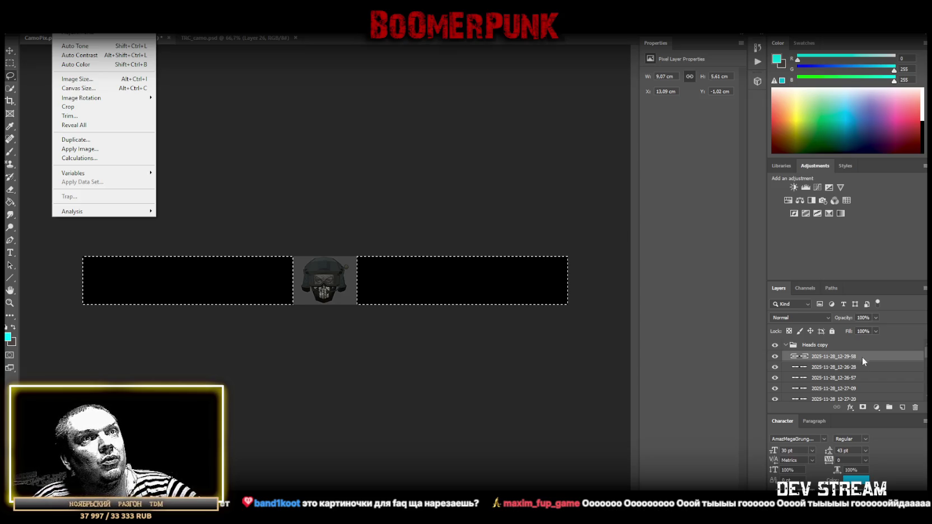
left_click(839, 370)
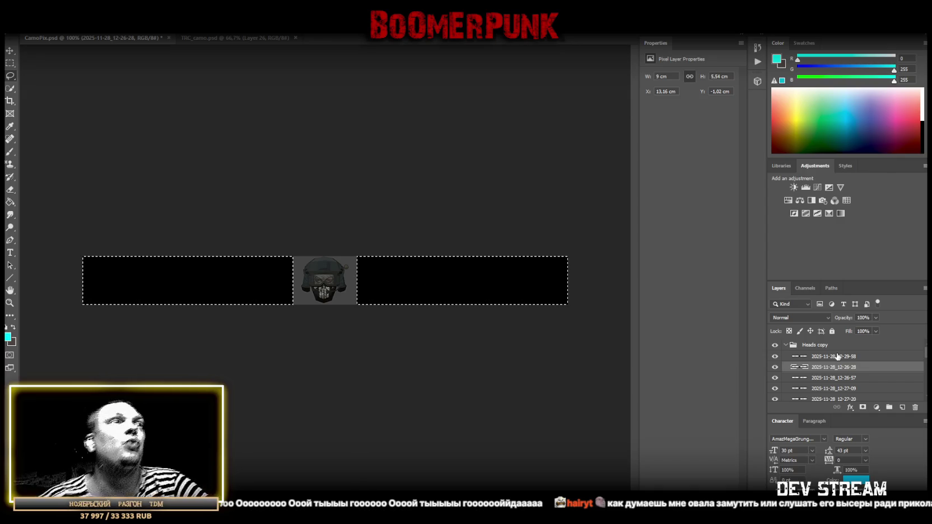
Deselect, save CamoPix.psd, and select head layers 2025-11-28_12-28-24 through 12-29-43
left_click(187, 160)
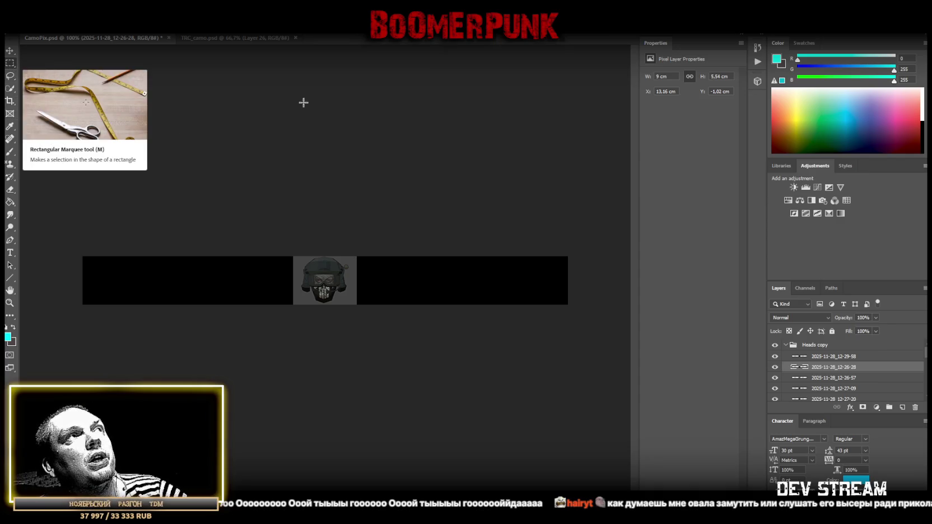
key("ctrl+s")
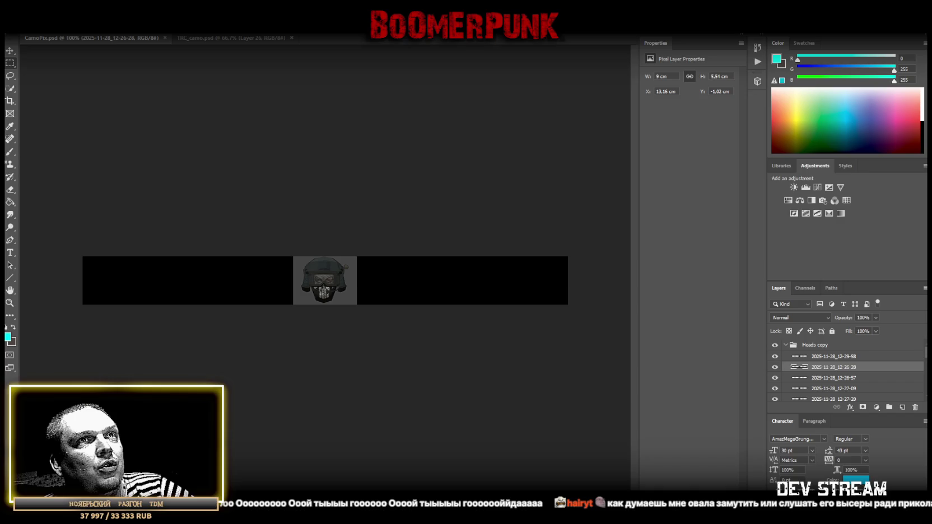
left_click(849, 359)
scroll(848, 363, "down", 2)
scroll(849, 362, "down", 2)
scroll(848, 363, "down", 2)
left_click(833, 389, "shift")
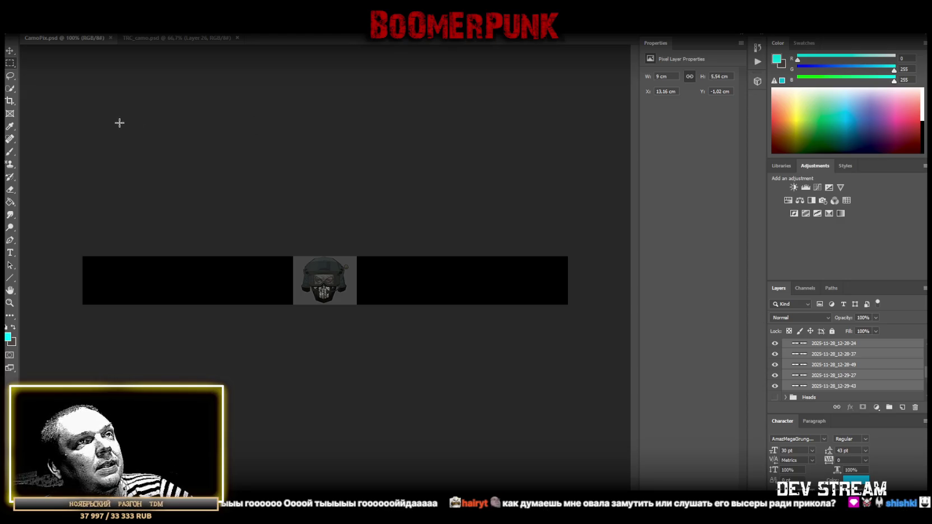
Cut the head crops from screenshots 12-29-43 and 12-29-27 into new layers and remove the 12-29-27 leftover
left_click(819, 386)
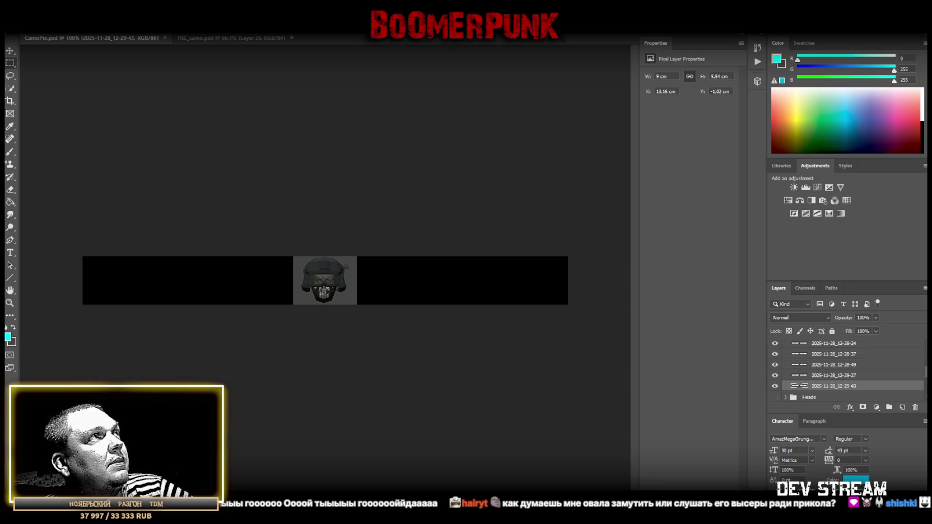
left_click_drag(242, 237, 402, 354)
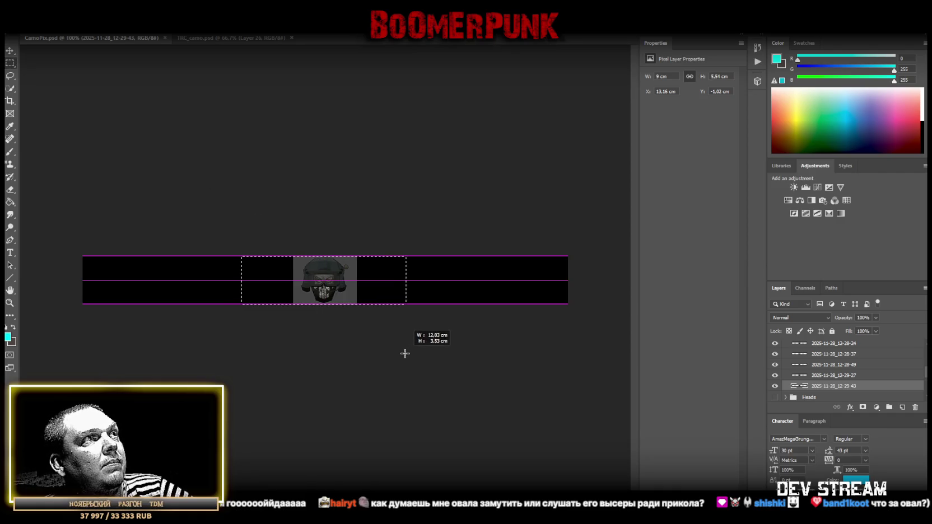
right_click(312, 279)
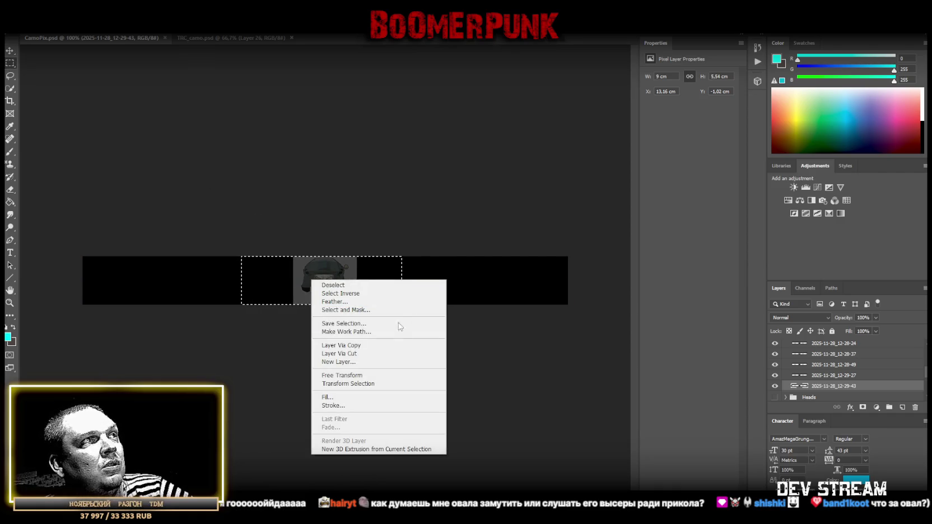
left_click(358, 354)
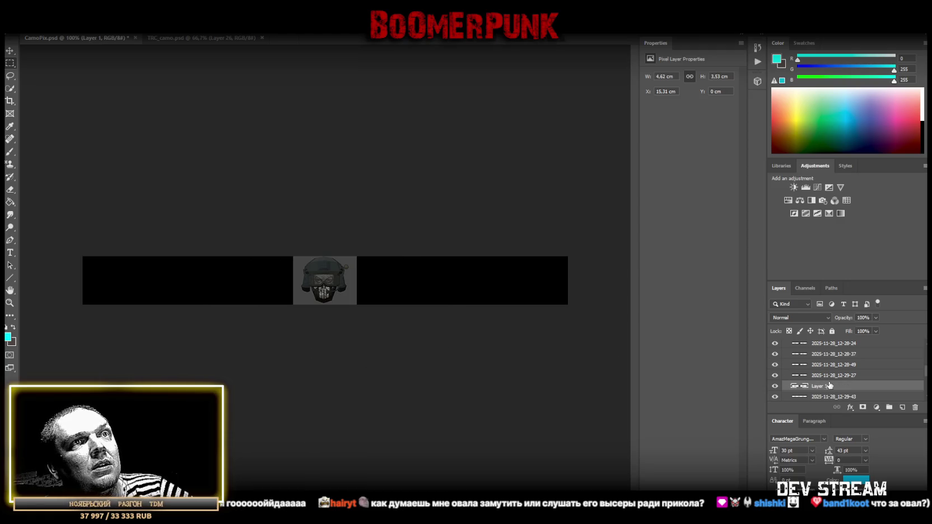
left_click(833, 350)
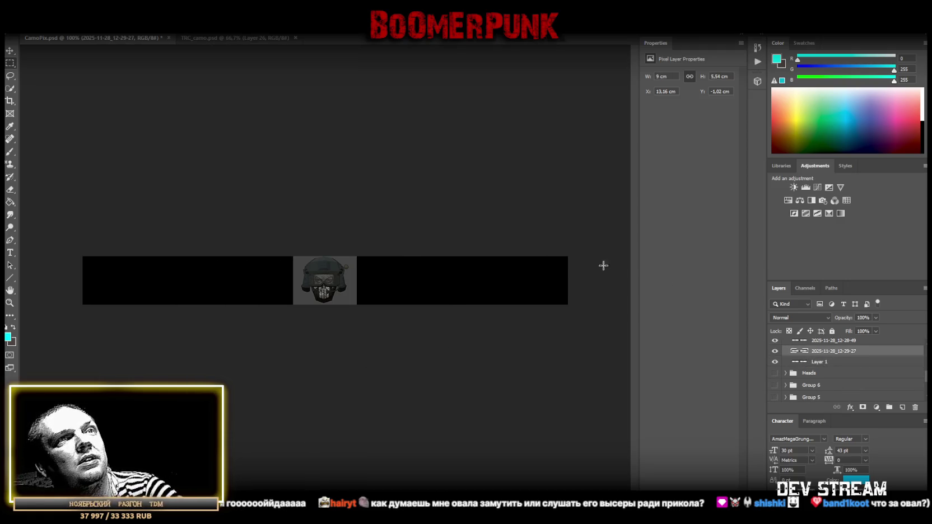
left_click_drag(223, 210, 472, 366)
right_click(418, 297)
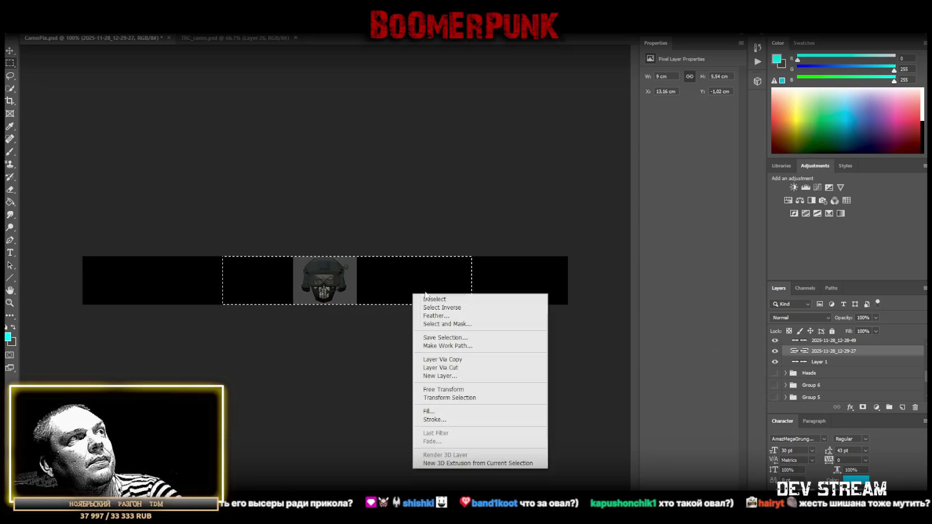
left_click(442, 368)
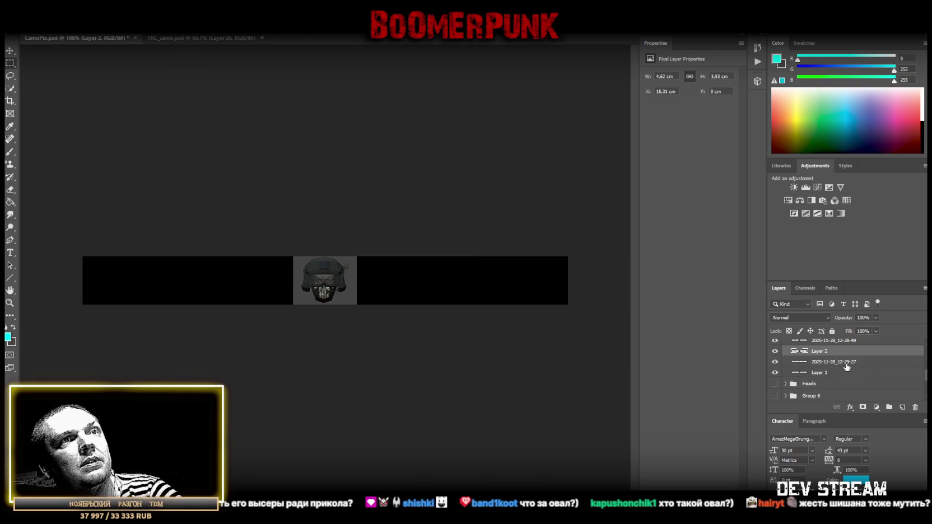
left_click(839, 362)
key("ctrl+e")
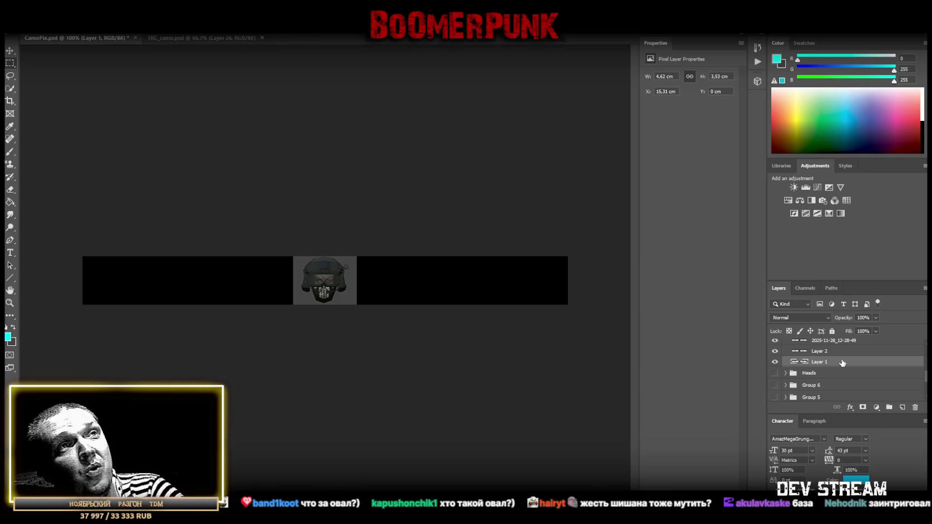
Cut the heads from screenshots 12-28-49 and 12-28-37 into new layers and delete both leftovers
left_click(832, 365)
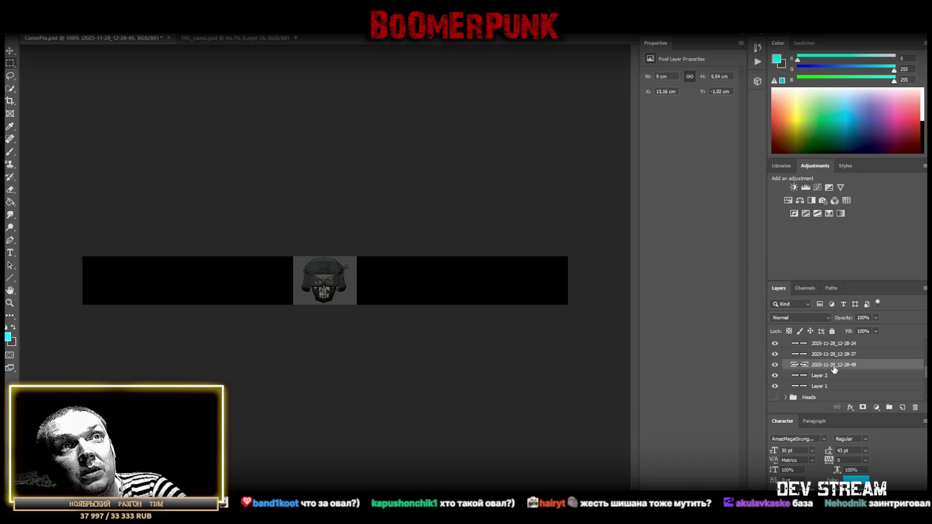
left_click_drag(218, 257, 448, 304)
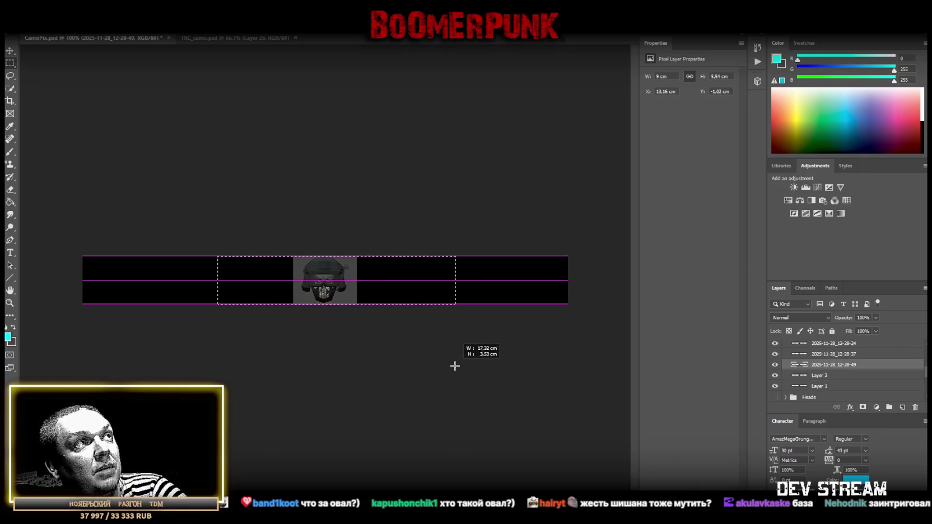
right_click(342, 287)
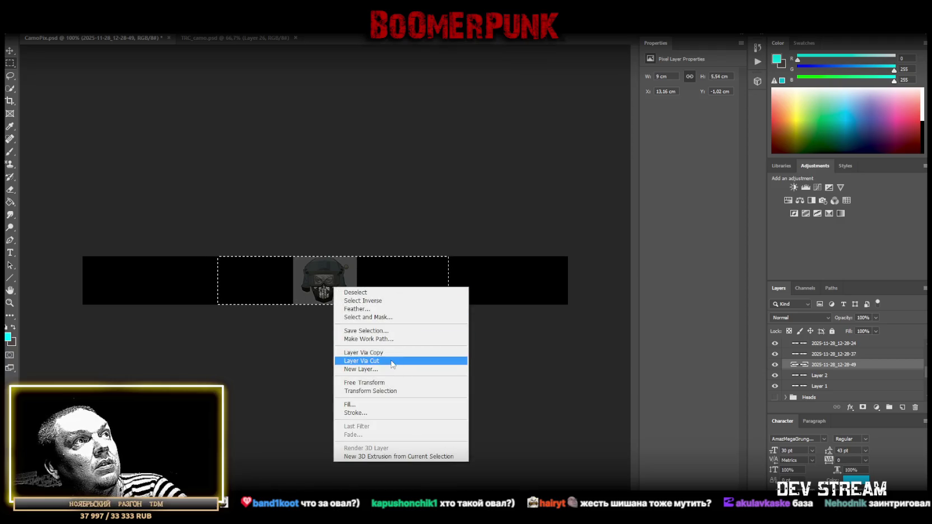
left_click(361, 361)
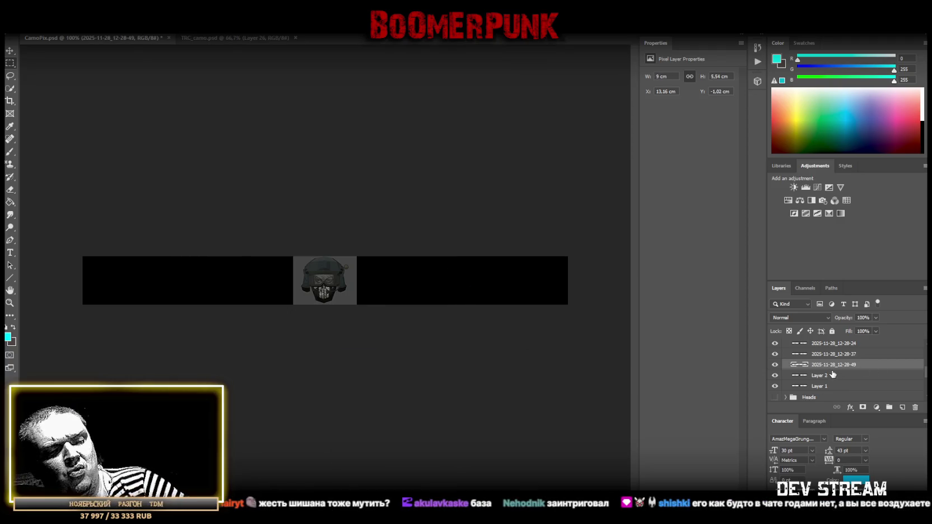
left_click(825, 376)
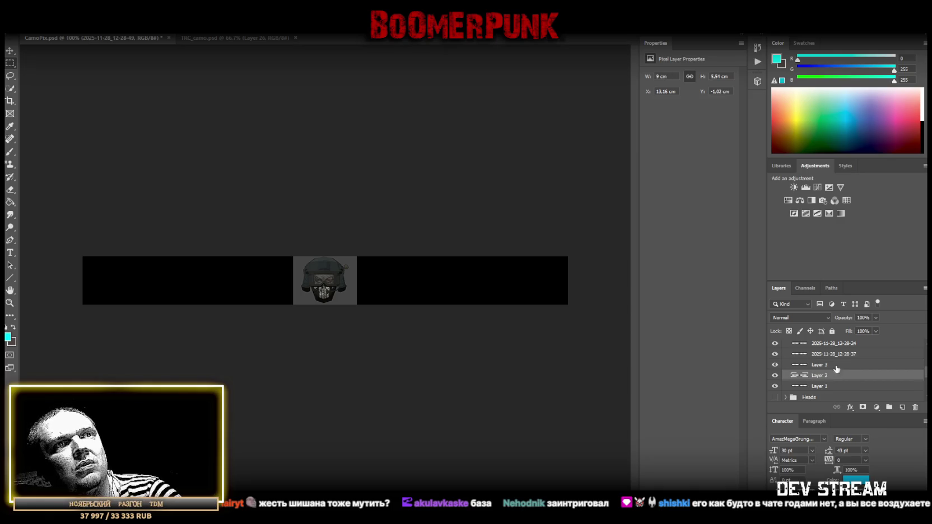
key("Delete")
left_click_drag(256, 237, 440, 336)
right_click(320, 286)
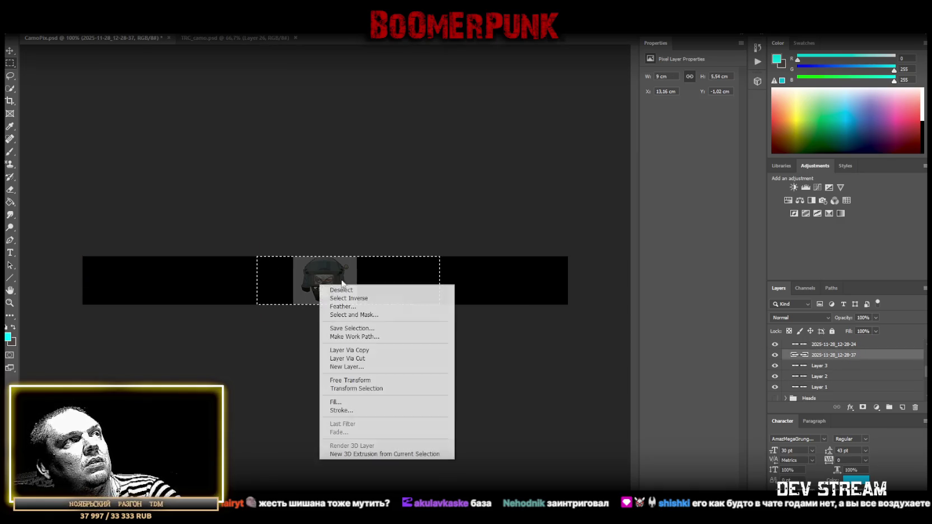
left_click(370, 359)
left_click(849, 370)
key("Delete")
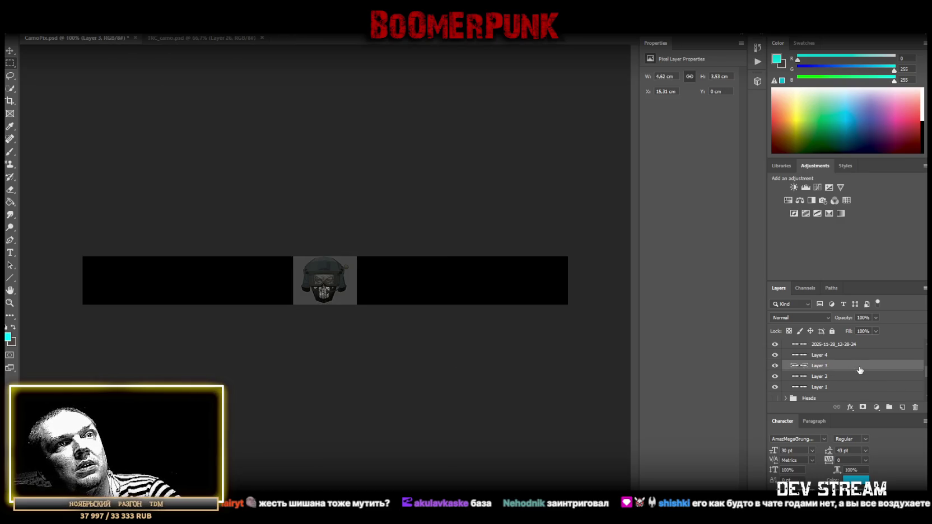
Cut the heads from screenshots 12-28-24 and 12-28-12 into Layers 5 and 6
left_click_drag(262, 256, 383, 305)
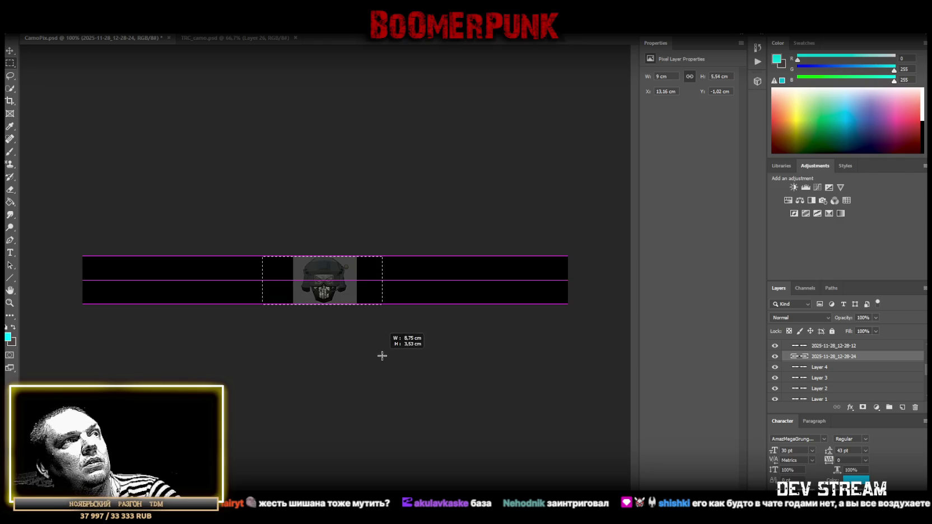
right_click(314, 276)
left_click(380, 352)
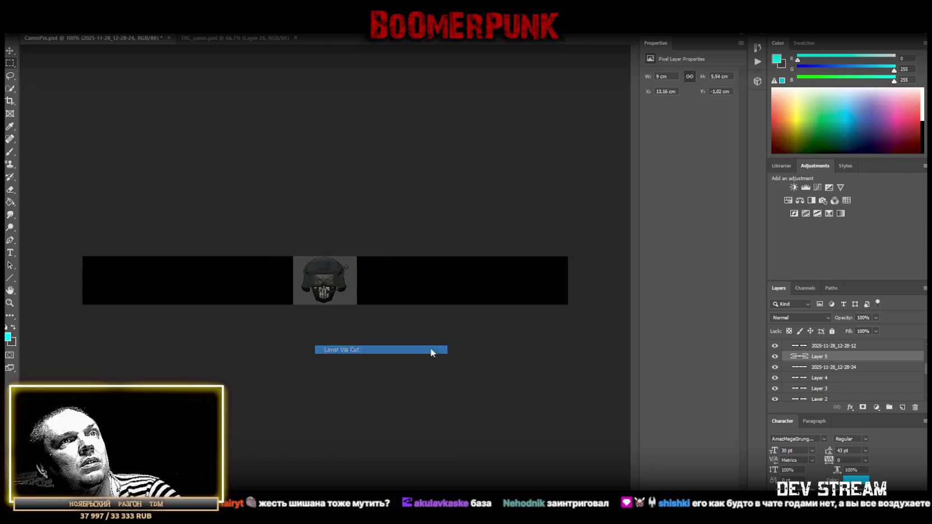
left_click(838, 368)
left_click(836, 347)
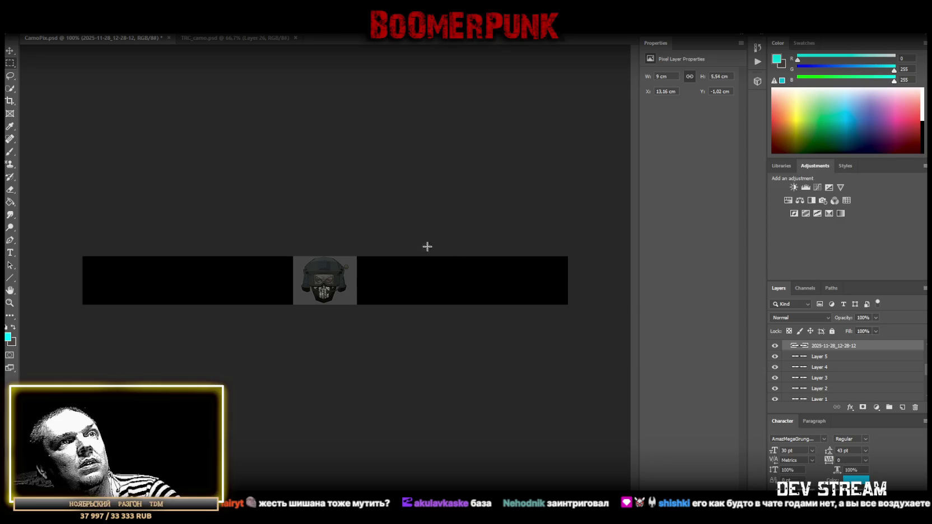
left_click_drag(237, 256, 392, 305)
right_click(324, 286)
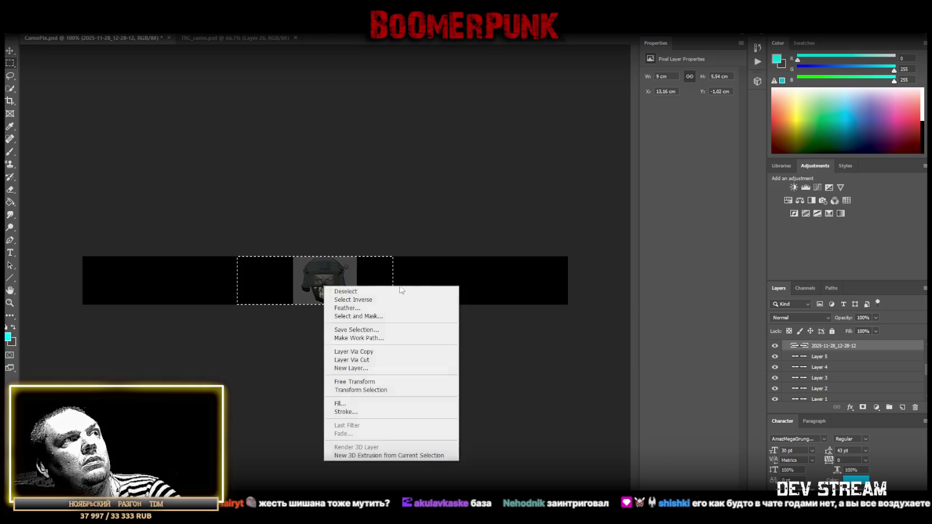
left_click(369, 359)
left_click(846, 357)
Cut the head from screenshot 12-27-58 into Layer 7 and delete the leftover screenshot
scroll(871, 374, "up", 1)
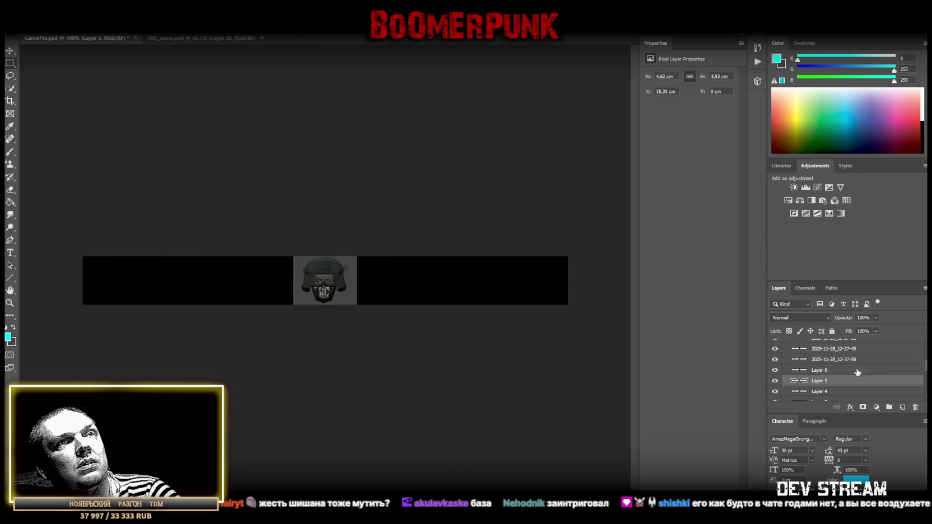
left_click(834, 360)
left_click_drag(263, 242, 377, 341)
right_click(297, 274)
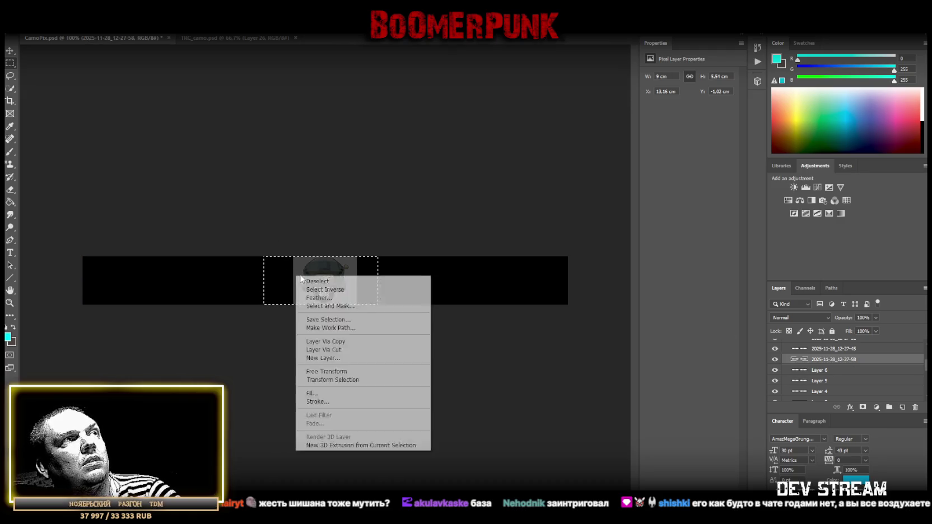
left_click(347, 349)
left_click(827, 372)
key("Delete")
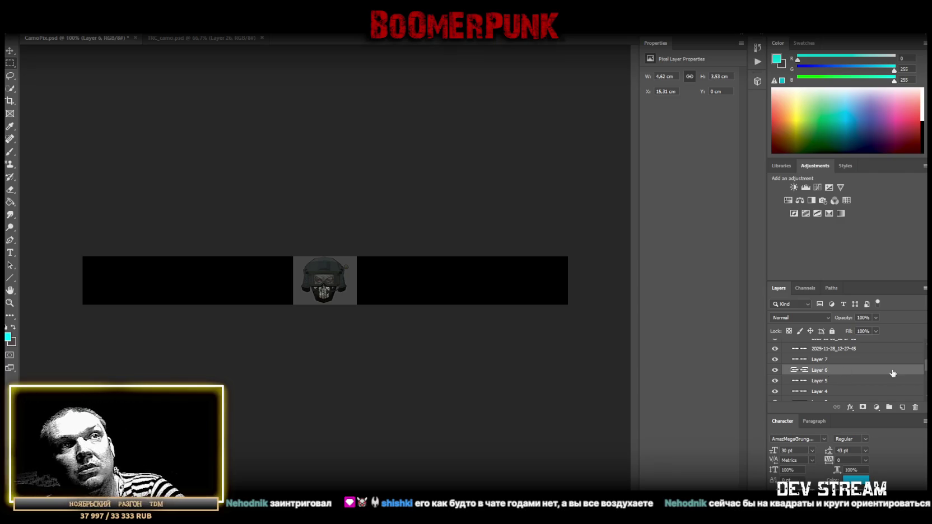
Cut the head from screenshot 12-27-20 into Layer 10 and delete the leftover screenshot
left_click(834, 361)
scroll(851, 374, "up", 1)
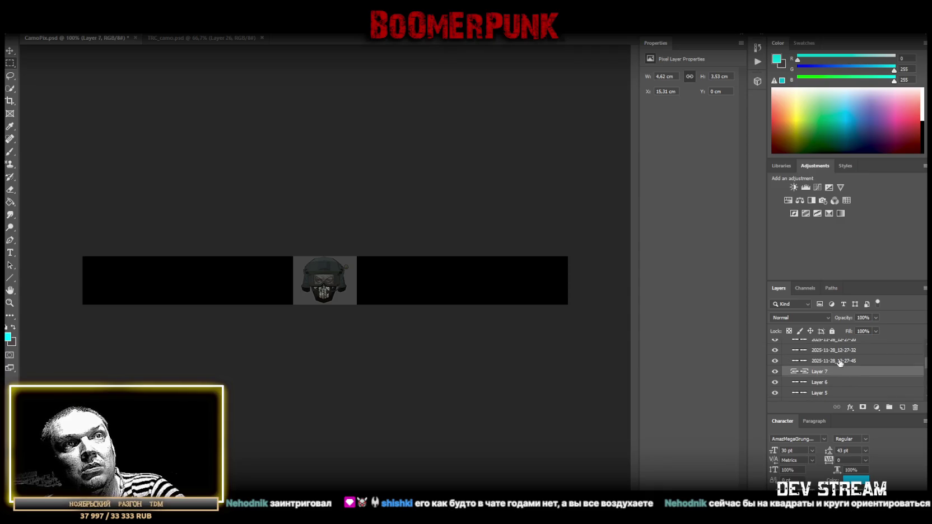
left_click(840, 363)
mouse_move(248, 247)
left_mouse_down()
mouse_move(437, 377)
mouse_move(407, 378)
left_mouse_up()
right_click(352, 285)
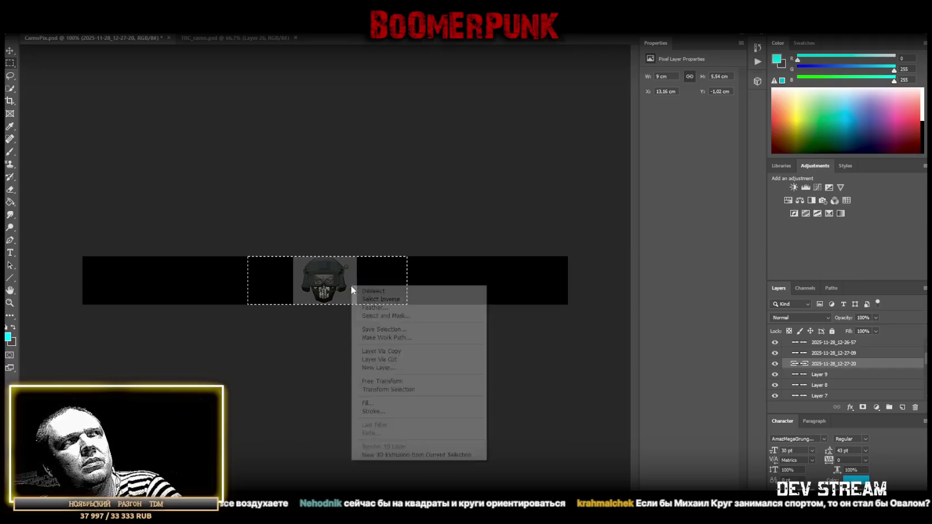
left_click(418, 360)
left_click(834, 375)
key("Delete")
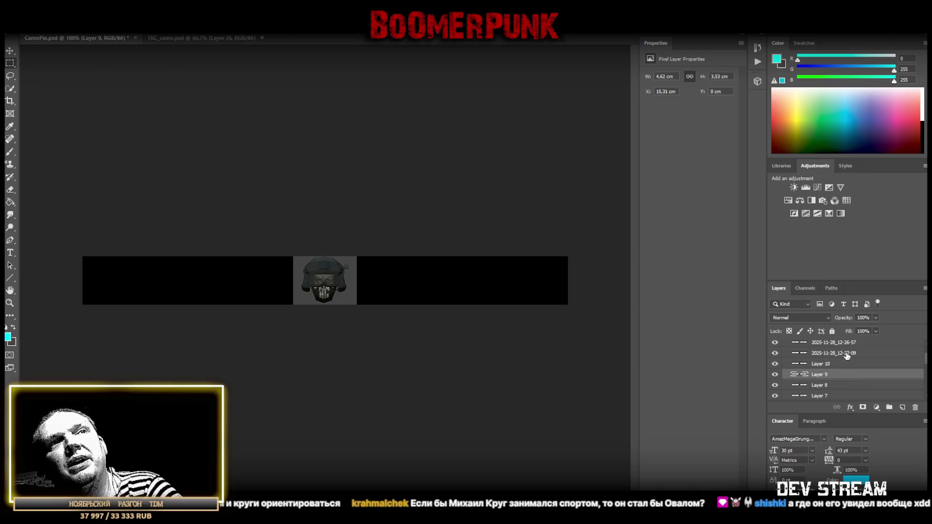
Cut the heads from screenshots 12-27-09 and 12-26-57 into Layers 11 and 12, deleting the 12-26-57 leftover
left_click(844, 353)
left_click_drag(247, 235, 404, 359)
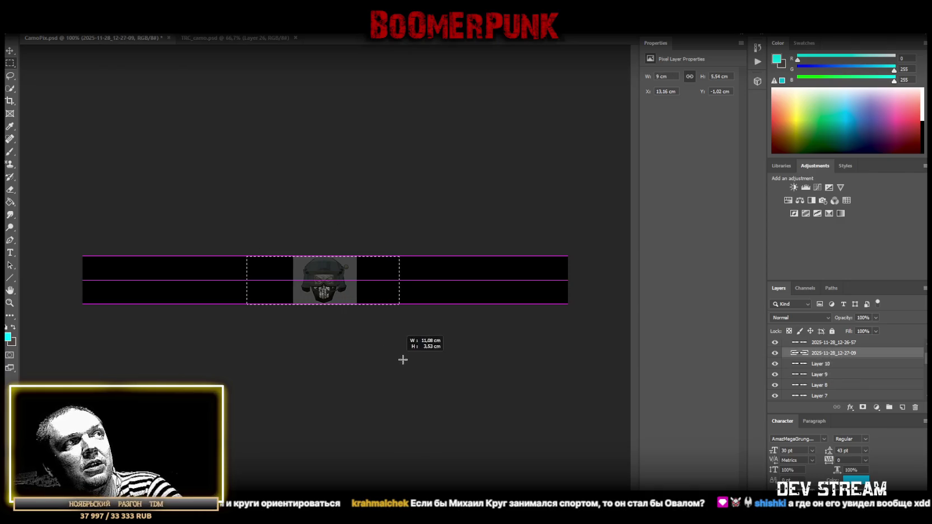
right_click(327, 282)
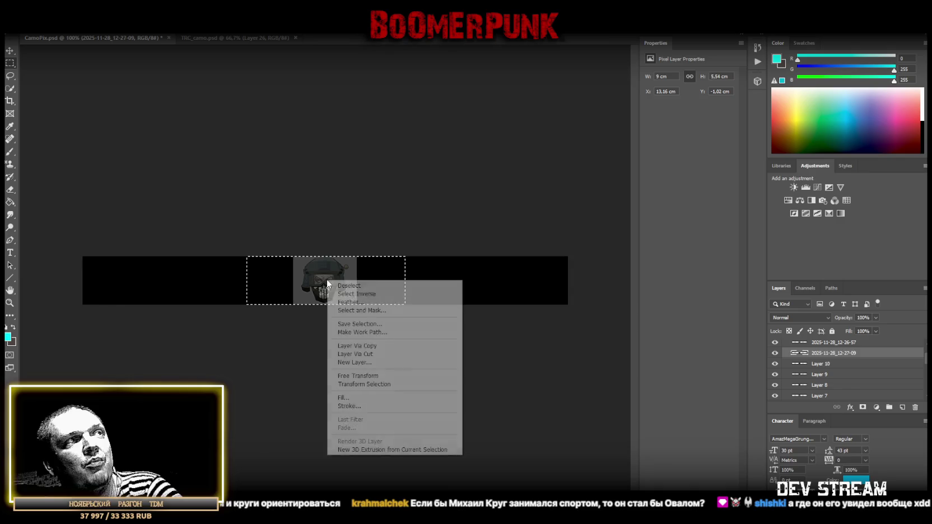
left_click(386, 354)
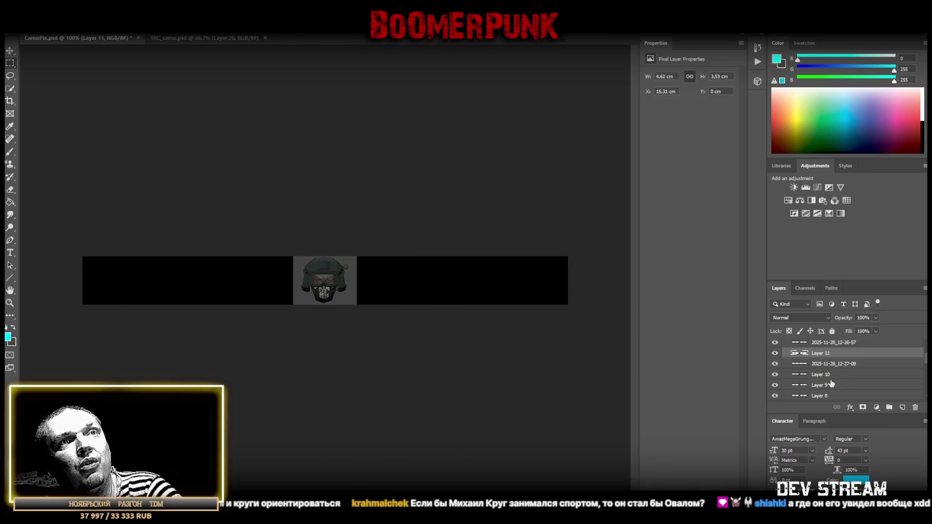
left_click(864, 364)
scroll(863, 370, "up", 2)
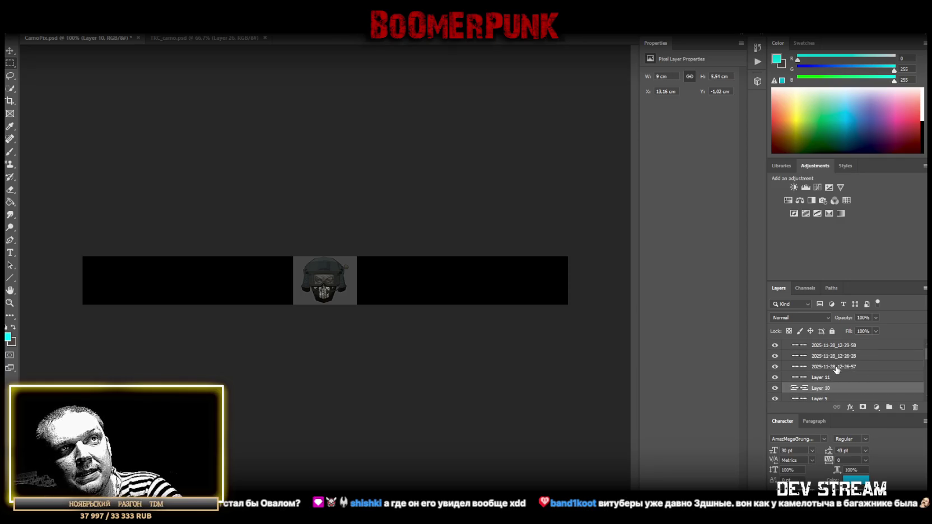
left_click(865, 367)
left_click_drag(233, 256, 399, 368)
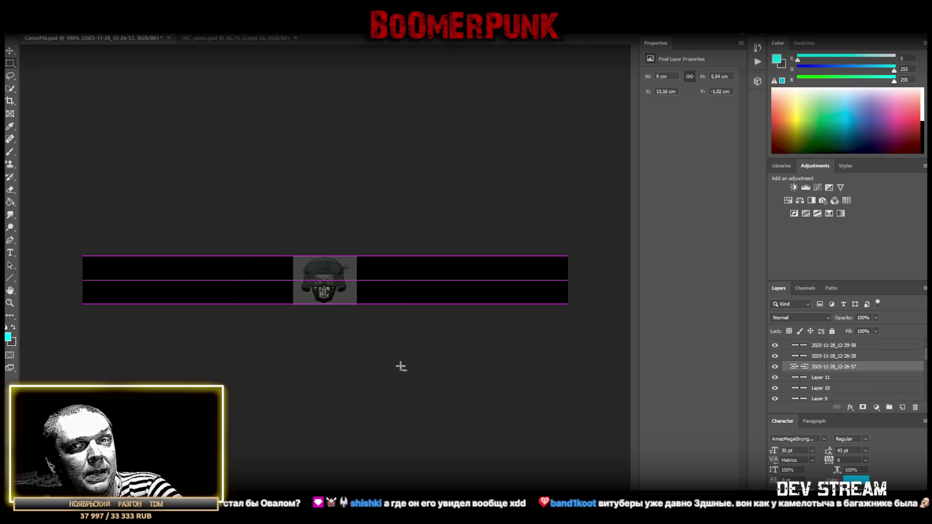
right_click(351, 296)
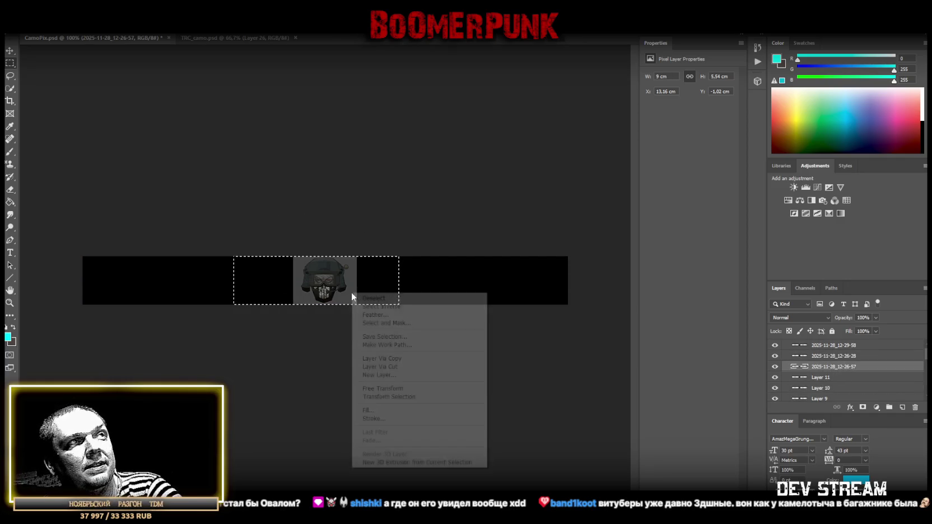
left_click(405, 367)
left_click(835, 378)
key("Delete")
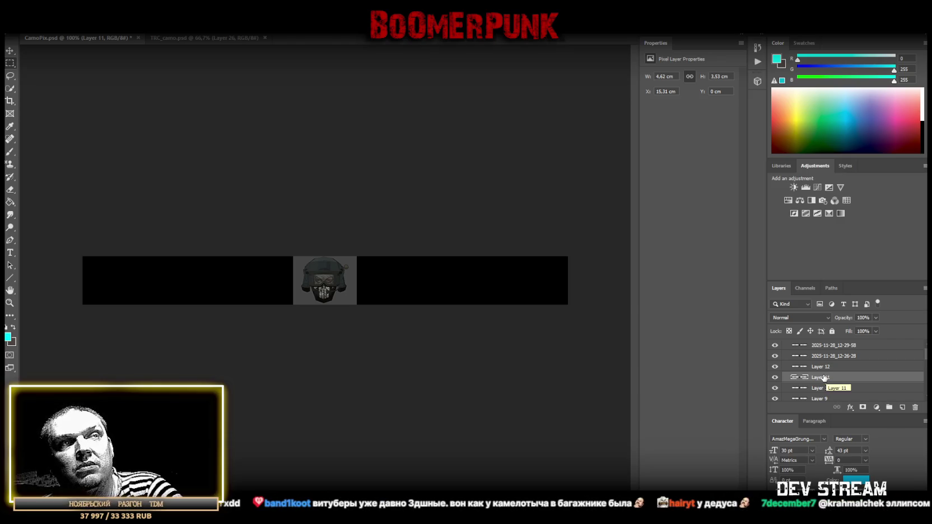
Cut the heads from screenshots 12-26-28 and 12-29-58 into their own layers and delete both leftovers
left_click(838, 357)
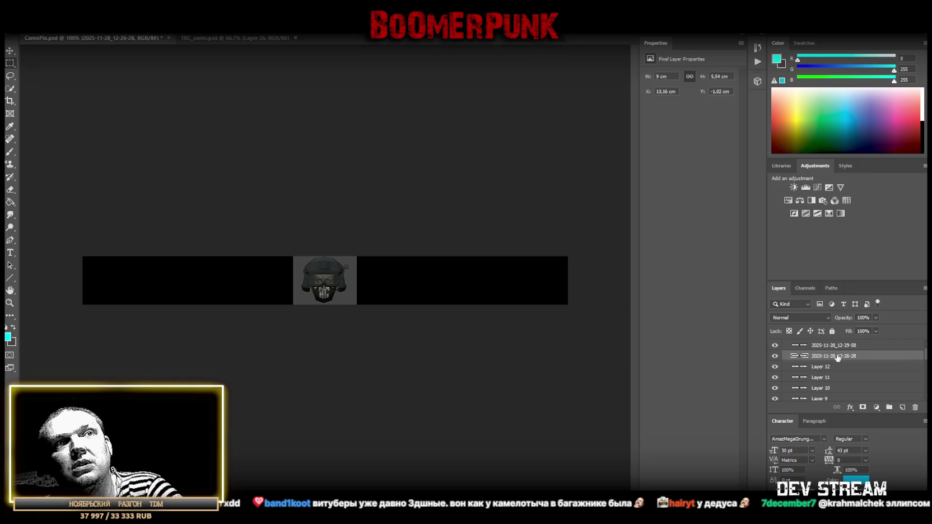
scroll(829, 379, "up", 1)
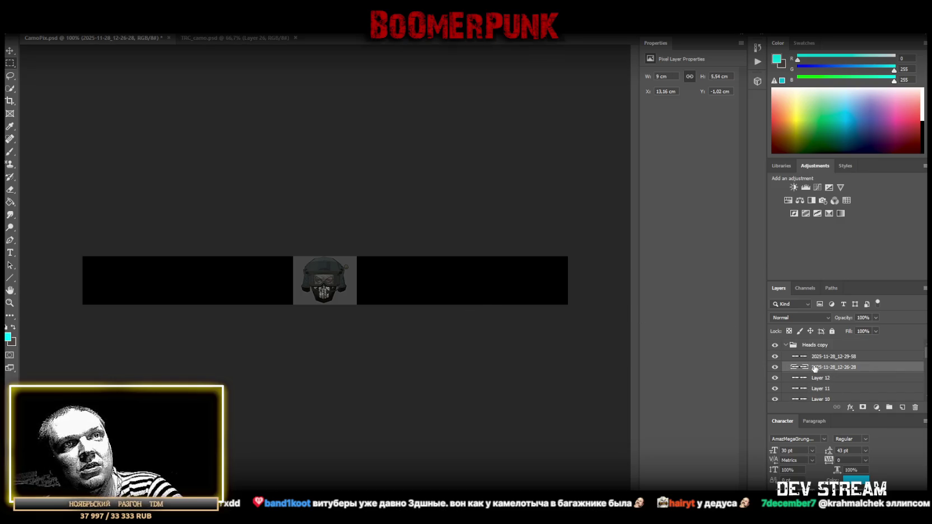
left_click_drag(258, 209, 437, 399)
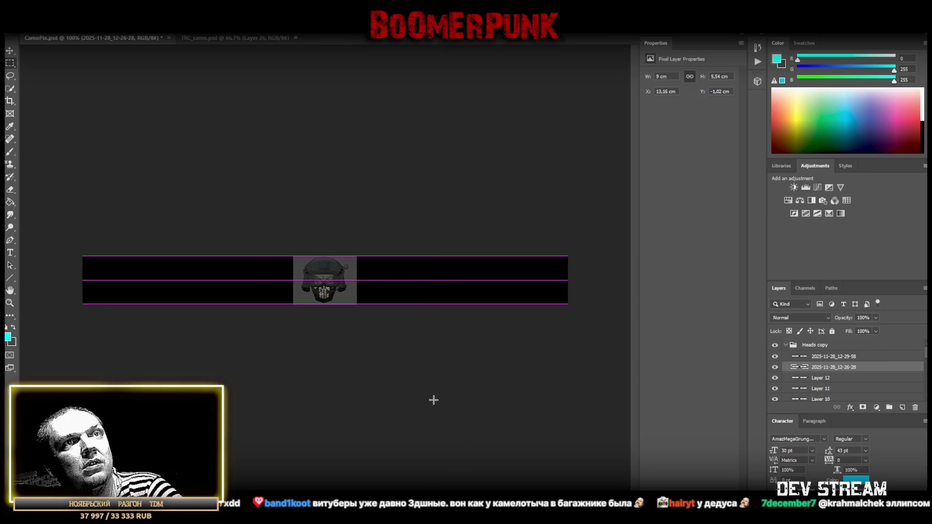
right_click(437, 399)
left_click(334, 372)
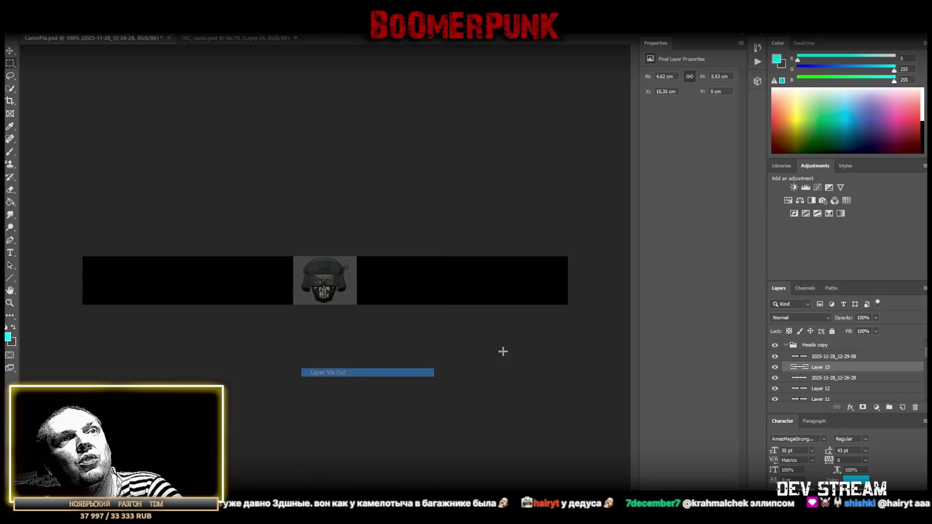
left_click(833, 377)
key("Delete")
left_click(833, 356)
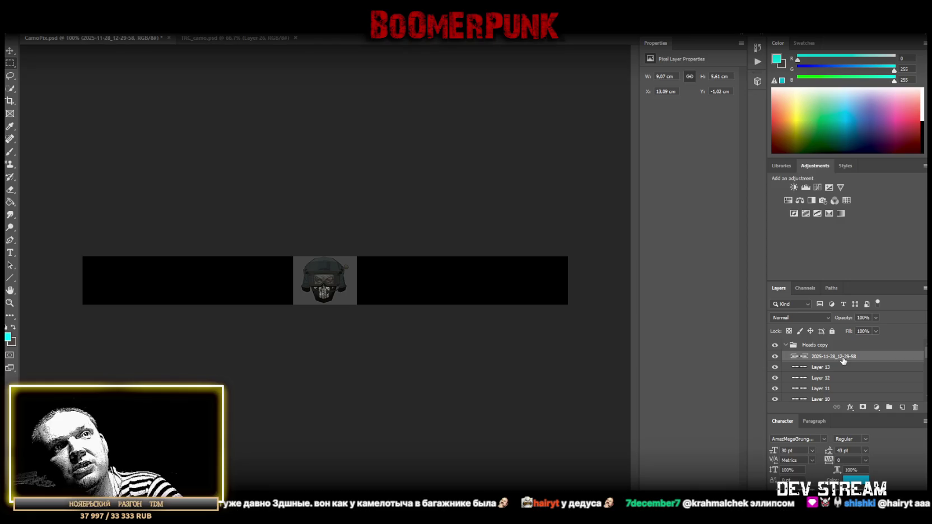
left_click_drag(259, 228, 398, 367)
right_click(315, 279)
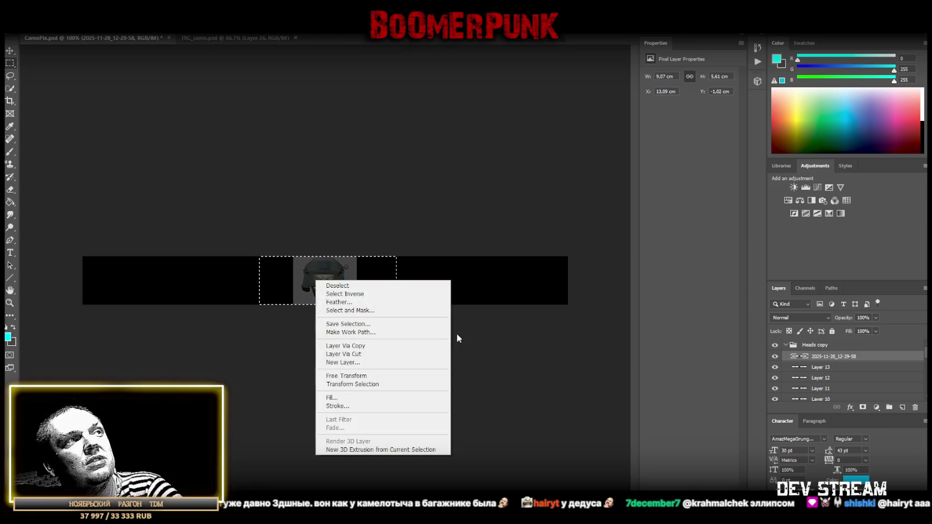
left_click(381, 354)
left_click(814, 370)
key("Delete")
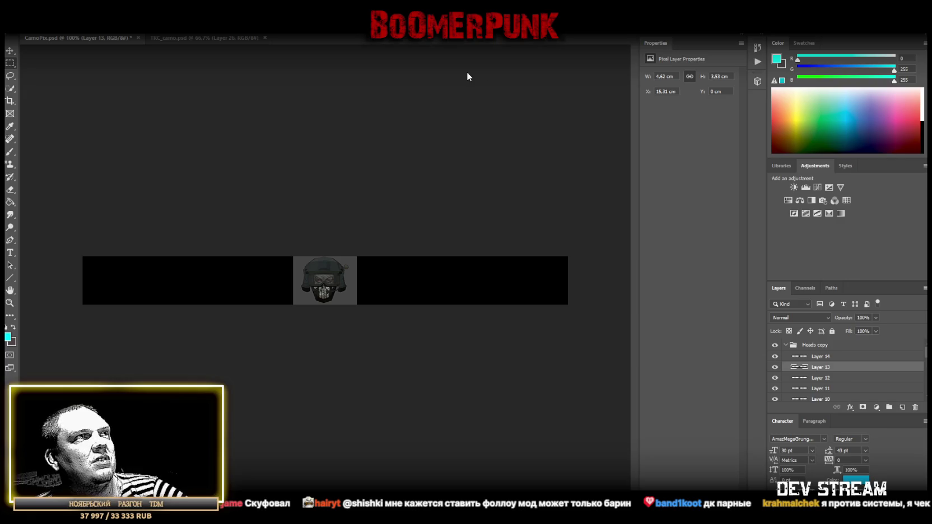
With the Move tool, slide Layer 1's helmet head and the gas-mask head along the strip
scroll(833, 372, "down", 5)
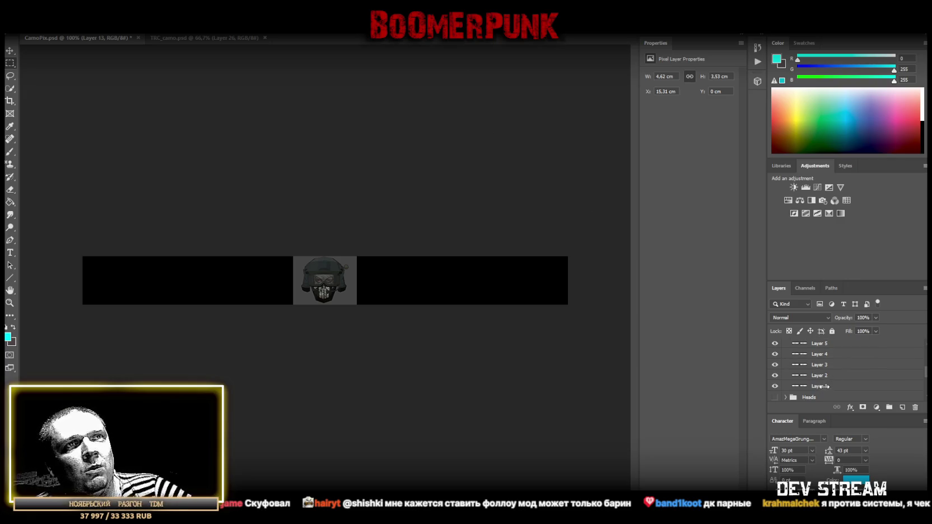
left_click(820, 385)
key("v")
mouse_move(342, 282)
left_mouse_down()
mouse_move(206, 292)
mouse_move(512, 290)
left_mouse_up()
left_click(819, 375)
mouse_move(334, 289)
left_mouse_down()
mouse_move(266, 289)
mouse_move(414, 289)
left_mouse_up()
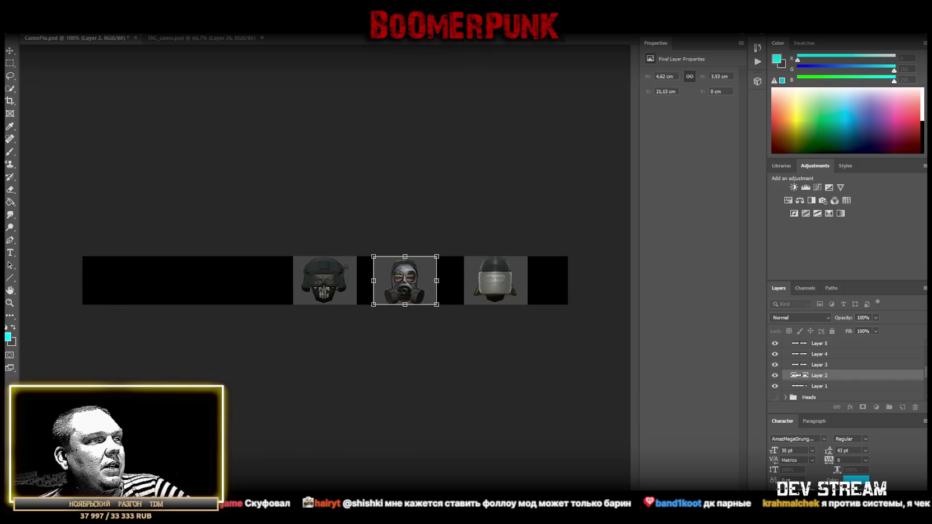
Move the skull helmet (Layer 14) to the strip's right end and the balaclava (Layer 13) flush left
key("alt+Tab")
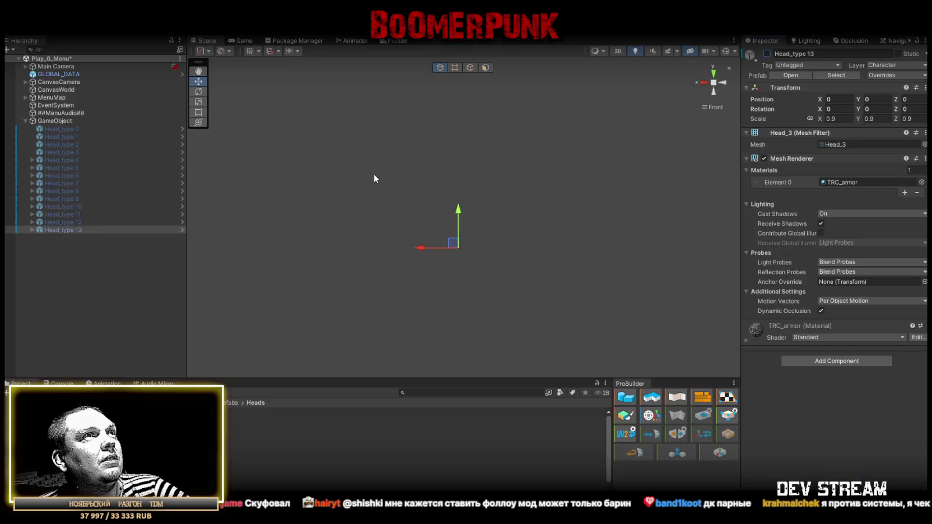
key("alt+Tab")
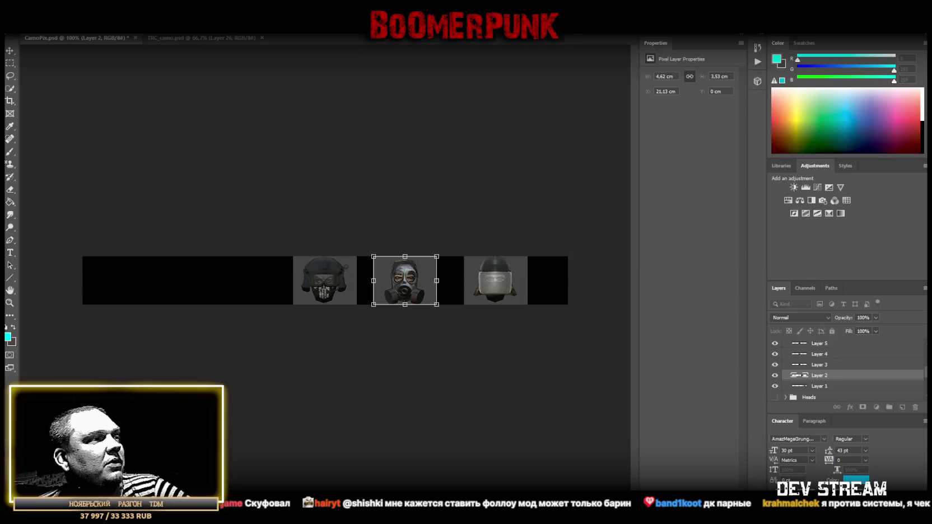
scroll(849, 366, "up", 2)
scroll(849, 366, "up", 3)
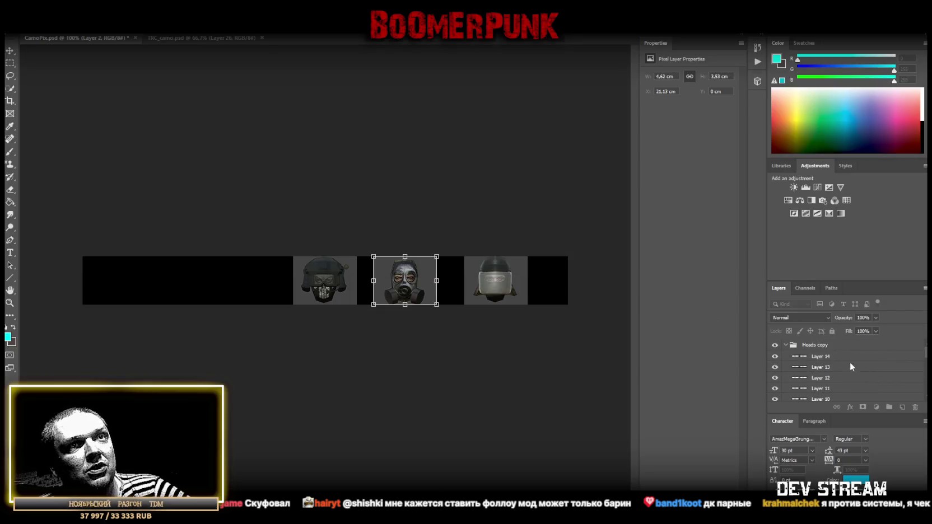
left_click(820, 356)
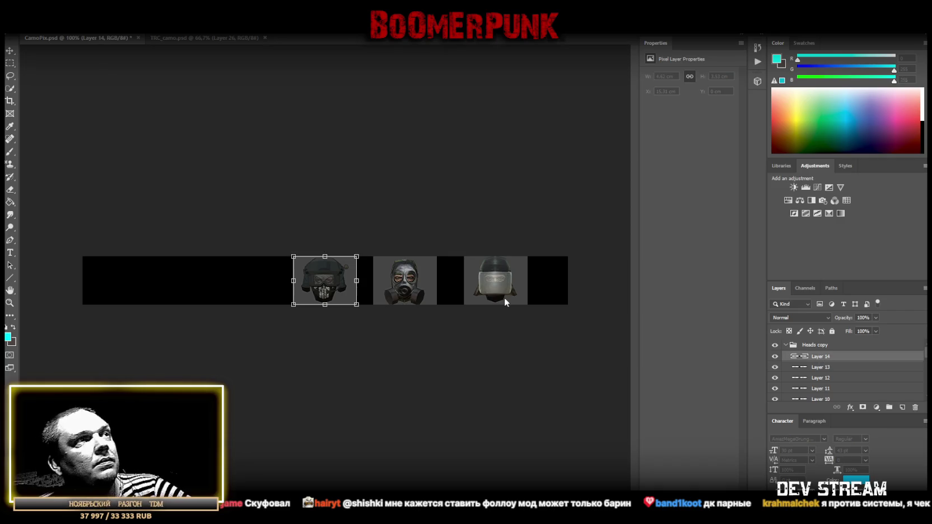
left_click_drag(345, 287, 551, 289)
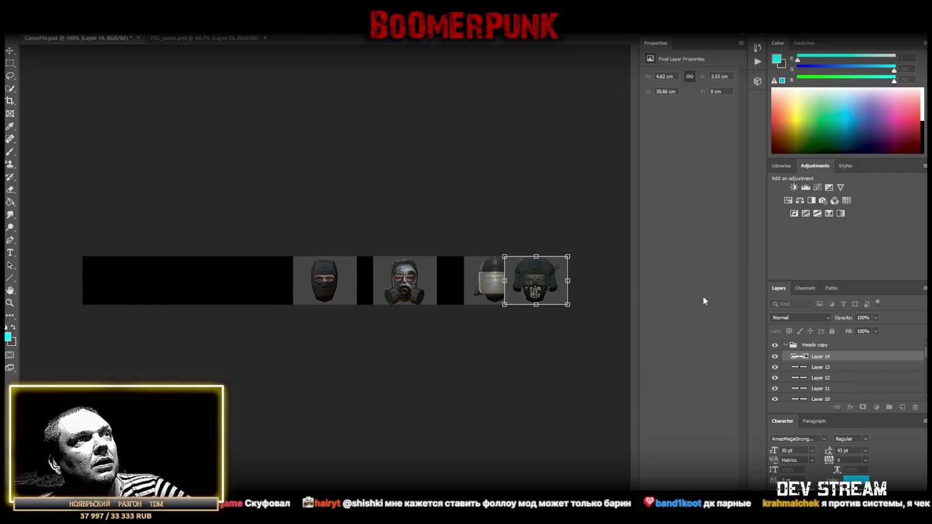
left_click(819, 367)
left_click_drag(327, 280, 111, 286)
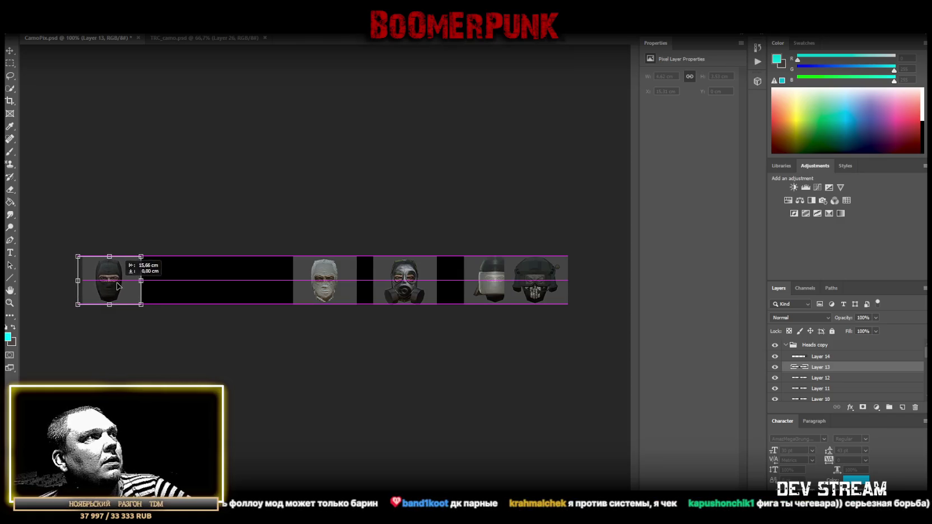
left_click_drag(112, 285, 113, 284)
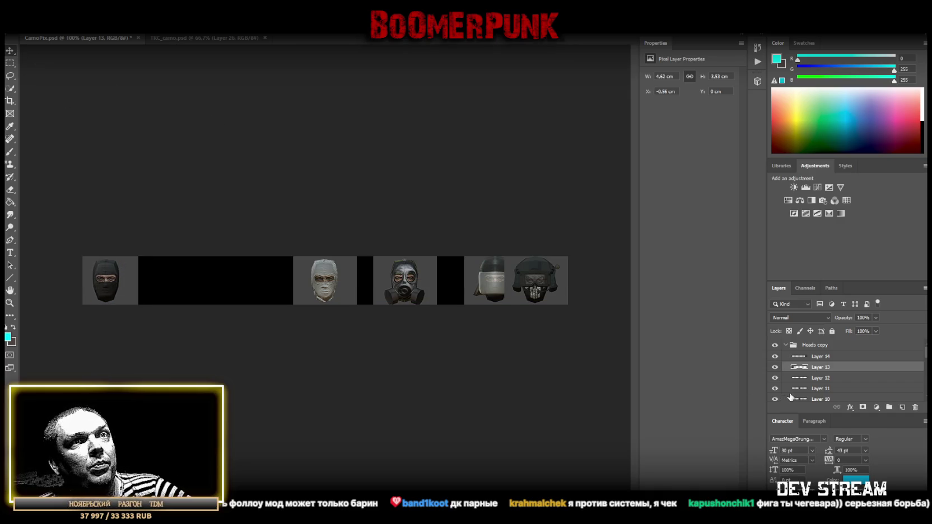
Reorder Layer 13 in the Layers panel so it sits just below Layer 1
scroll(790, 397, "down", 5)
scroll(791, 396, "up", 3)
scroll(793, 396, "up", 2)
scroll(823, 371, "down", 1)
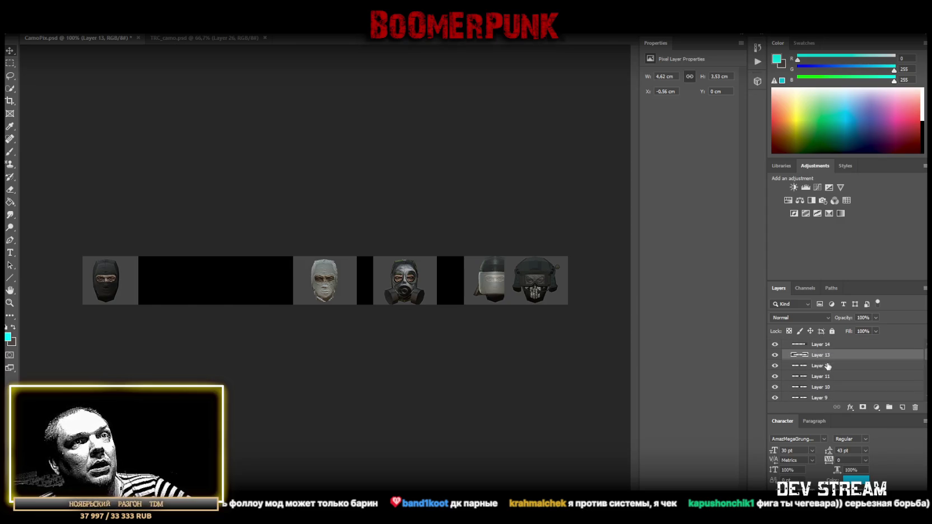
left_click_drag(825, 361, 829, 386)
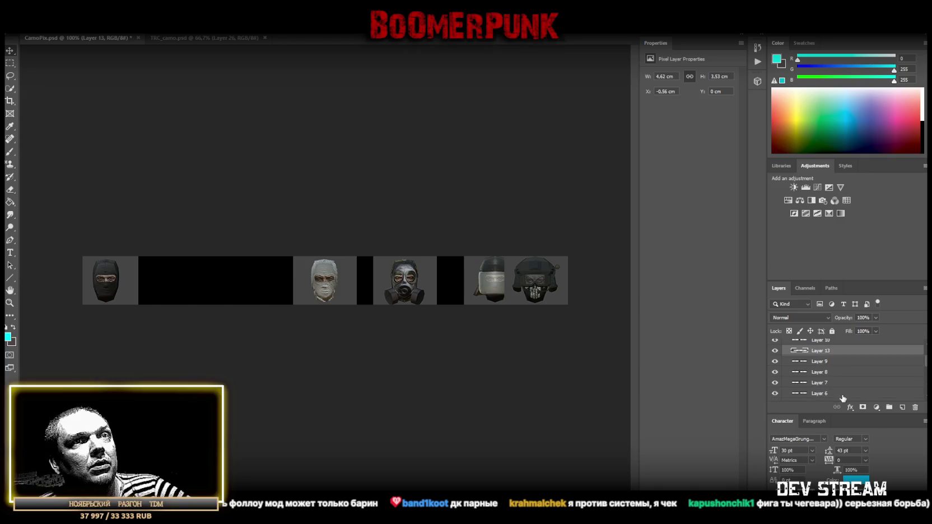
mouse_move(832, 351)
left_mouse_down()
mouse_move(838, 374)
mouse_move(829, 351)
left_mouse_up()
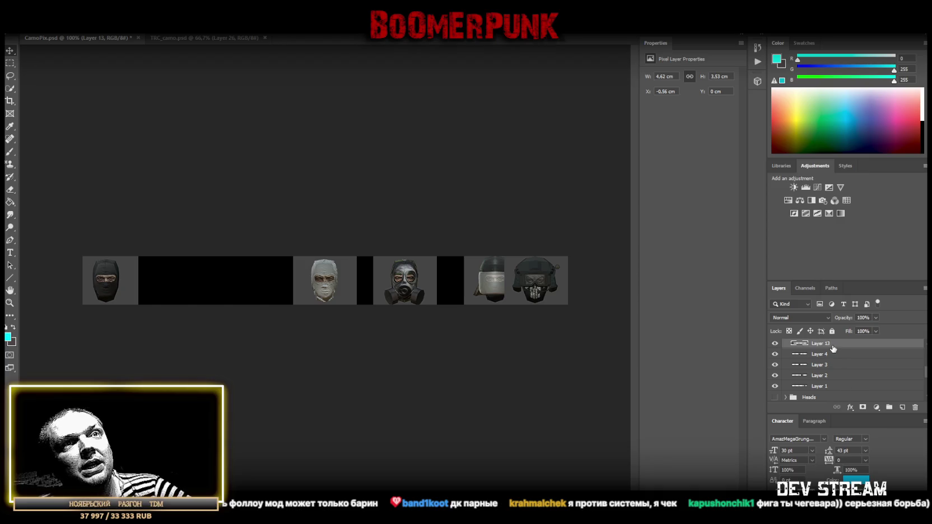
left_click_drag(829, 351, 829, 388)
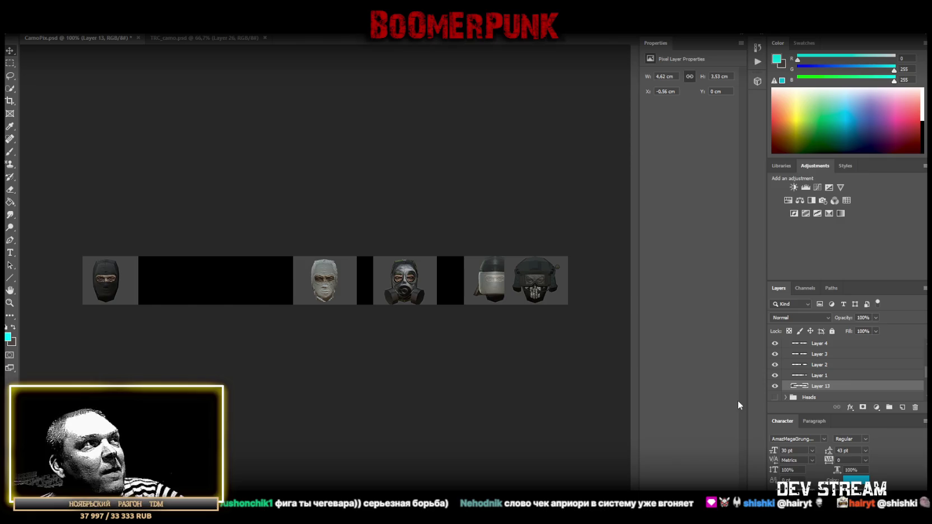
Nudge Layer 1's visor head slightly left with Free Transform
left_click(823, 375)
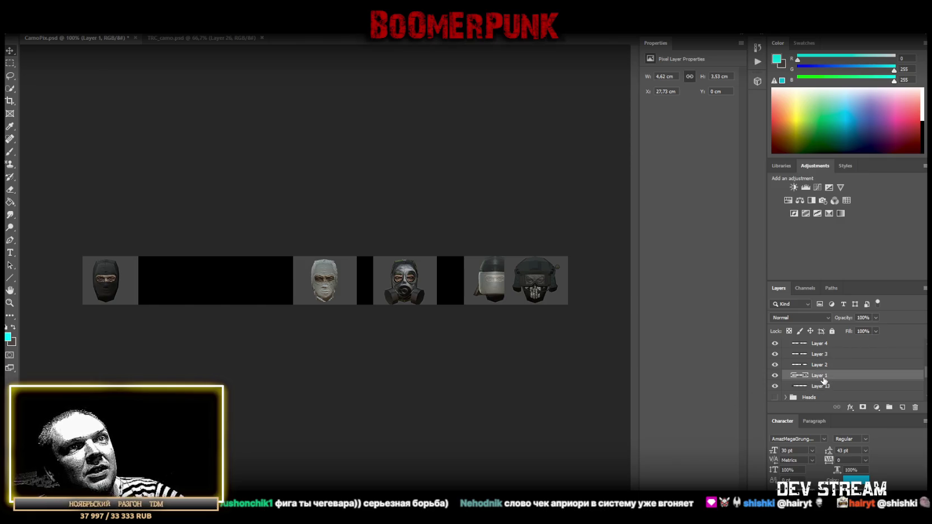
key("ctrl+t")
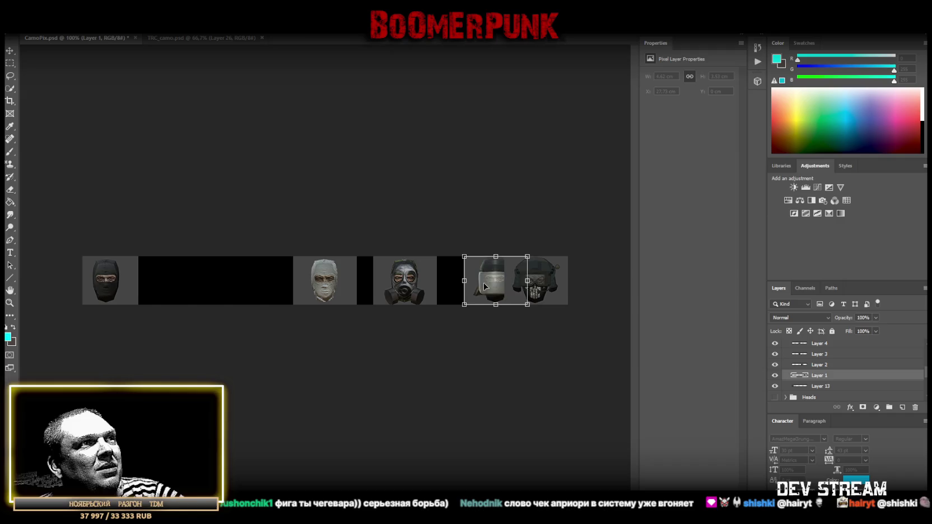
left_click_drag(484, 286, 468, 287)
key("Return")
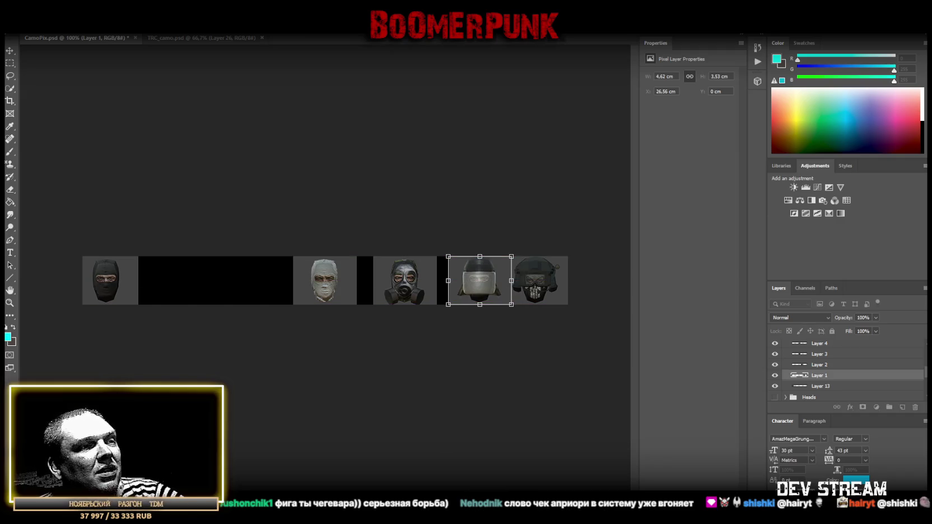
Hide Layers 13, 1, 2 and 3, re-show the balaclava, then reposition and hide Layer 4's head
left_click_drag(775, 383, 777, 359)
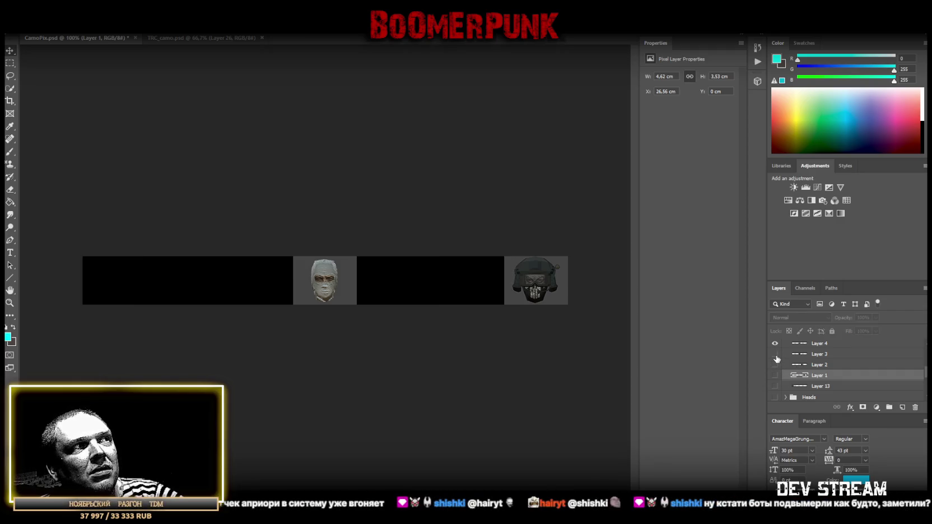
left_click(774, 386)
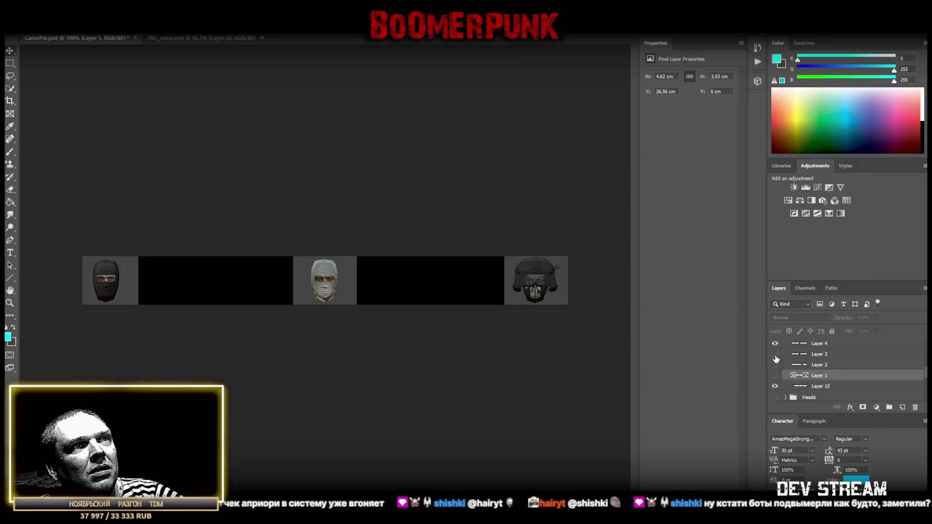
left_click(814, 345)
scroll(818, 372, "up", 2)
mouse_move(319, 285)
left_mouse_down()
mouse_move(279, 284)
mouse_move(453, 284)
left_mouse_up()
left_click(775, 368)
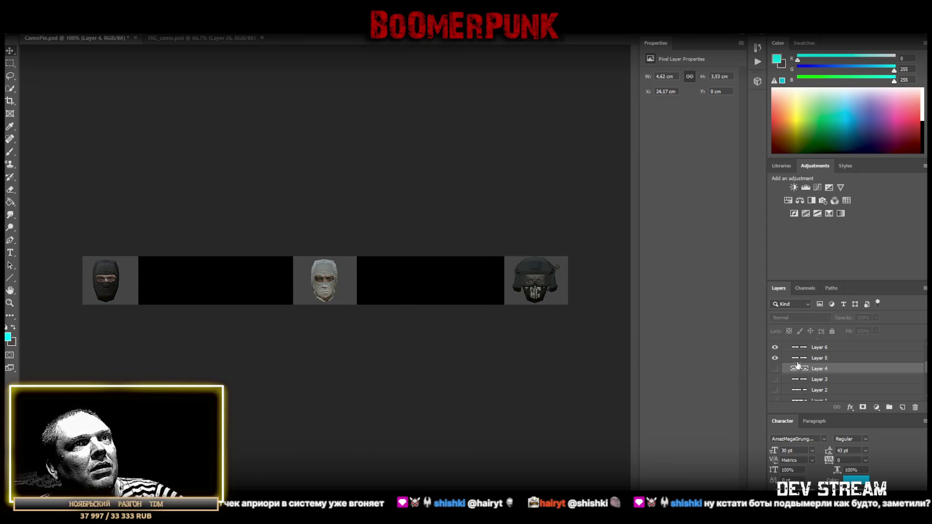
Shift the green-helmet head, then drag the white mask head left beside the black balaclava
left_click(805, 360)
left_click_drag(361, 294, 425, 290)
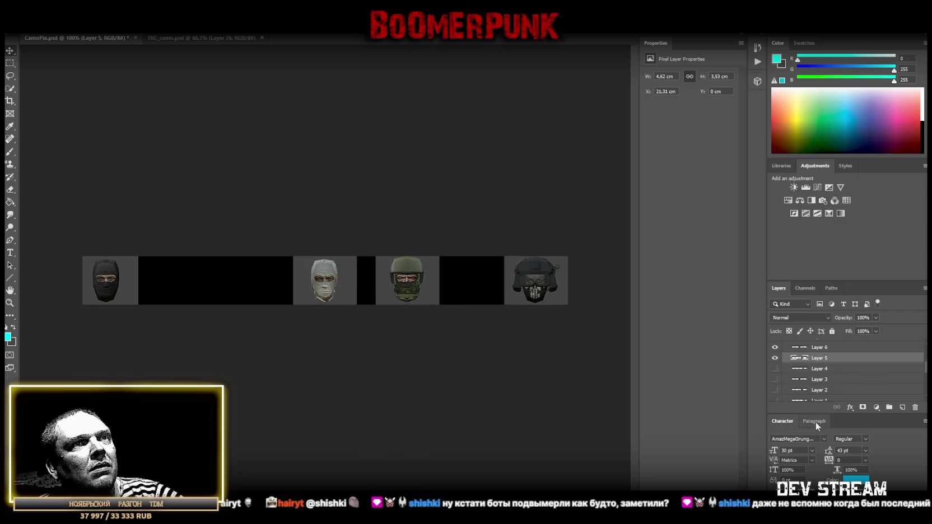
scroll(817, 389, "up", 2)
scroll(817, 389, "up", 3)
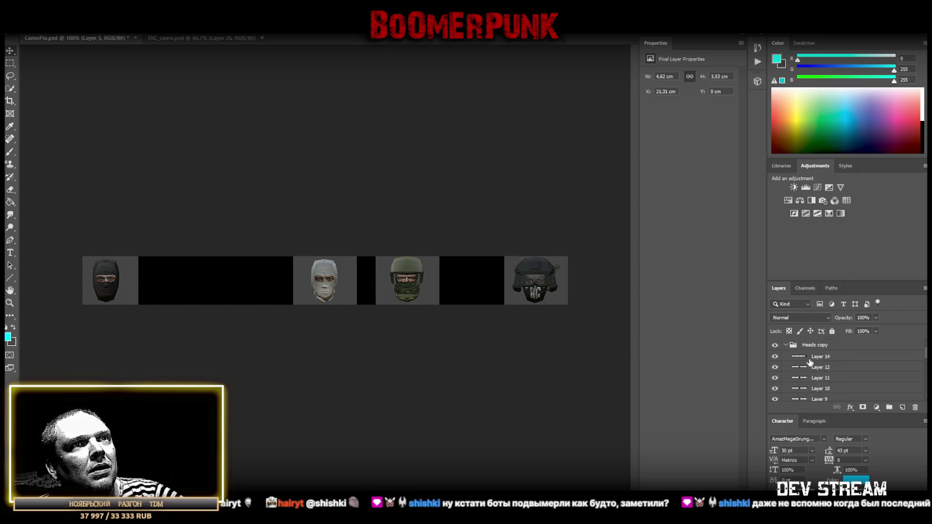
left_click(818, 358)
left_click(815, 367)
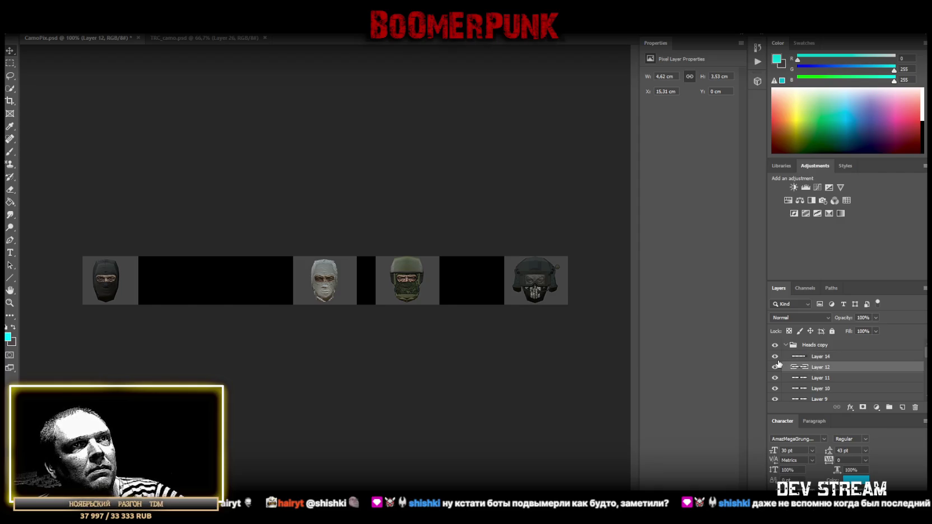
left_click_drag(357, 295, 164, 286)
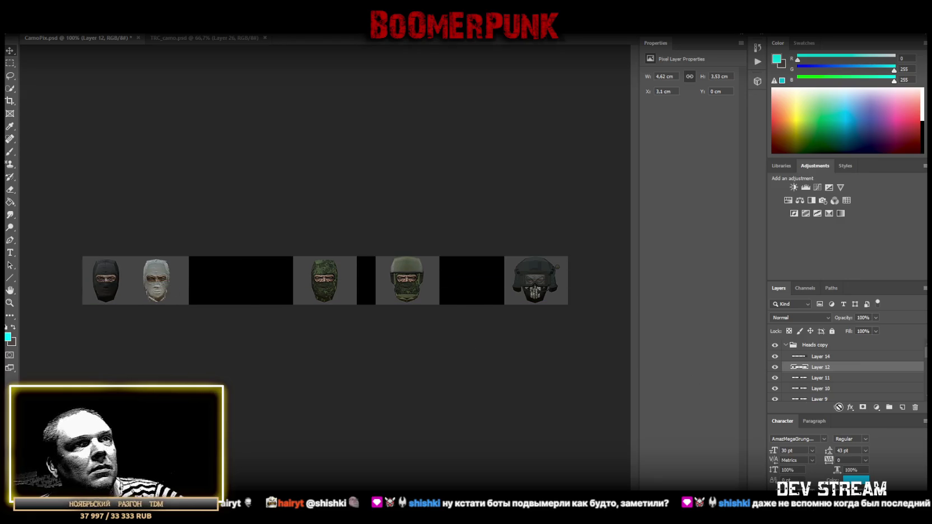
left_click(838, 399)
scroll(838, 380, "down", 3)
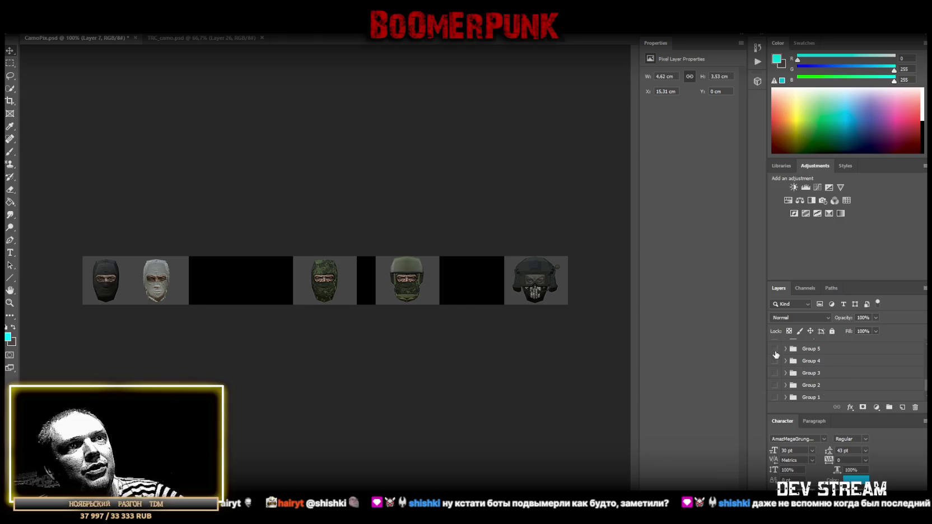
Show the camo swatch group and keep the black balaclava head in the first slot
left_click(774, 360)
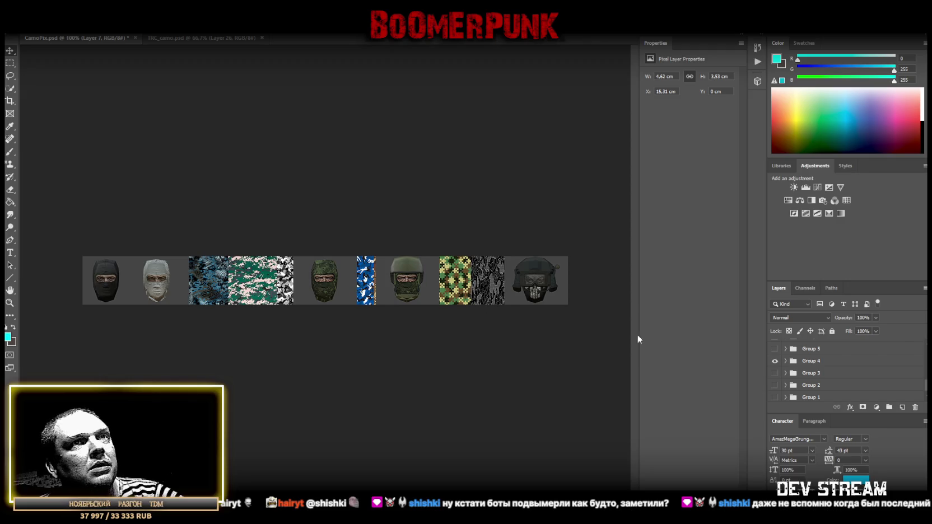
scroll(810, 376, "up", 5)
scroll(806, 359, "down", 2)
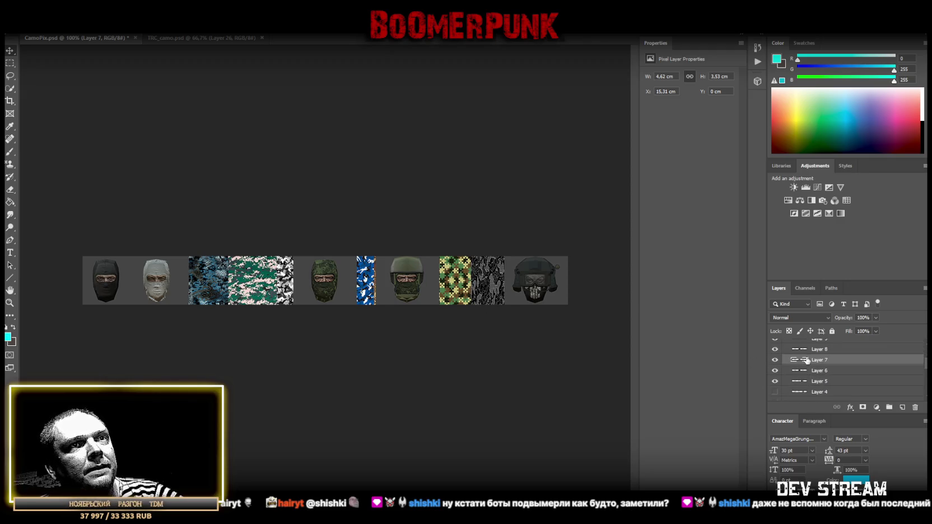
scroll(806, 360, "down", 1)
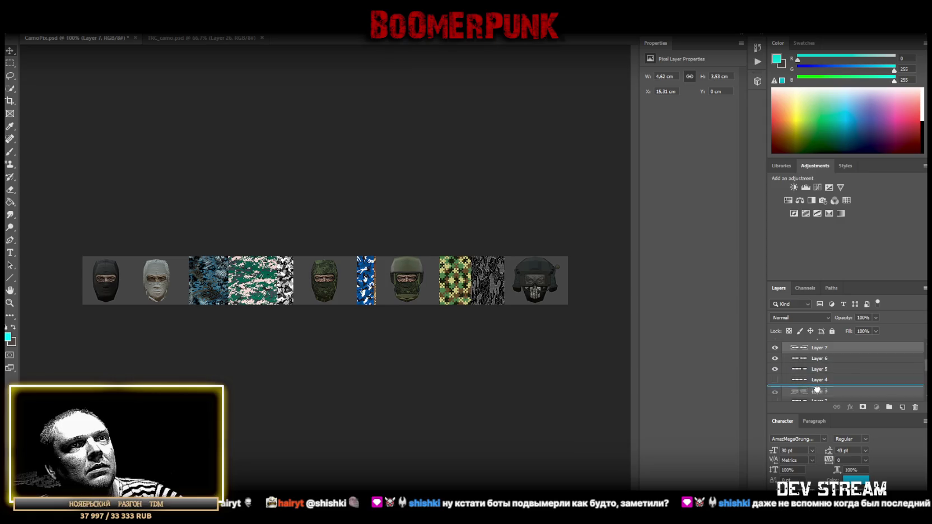
left_click_drag(828, 348, 817, 391)
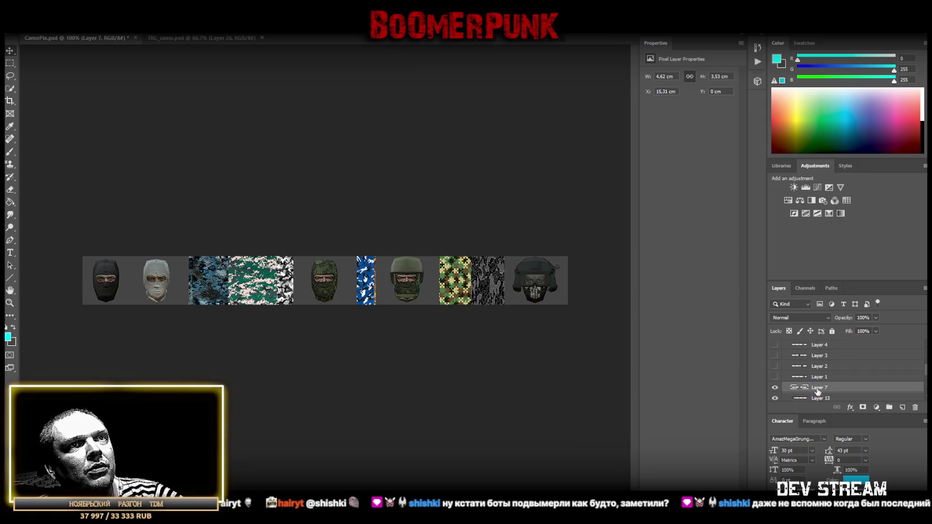
left_click(805, 399)
mouse_move(123, 296)
left_mouse_down()
mouse_move(93, 290)
mouse_move(107, 304)
left_mouse_up()
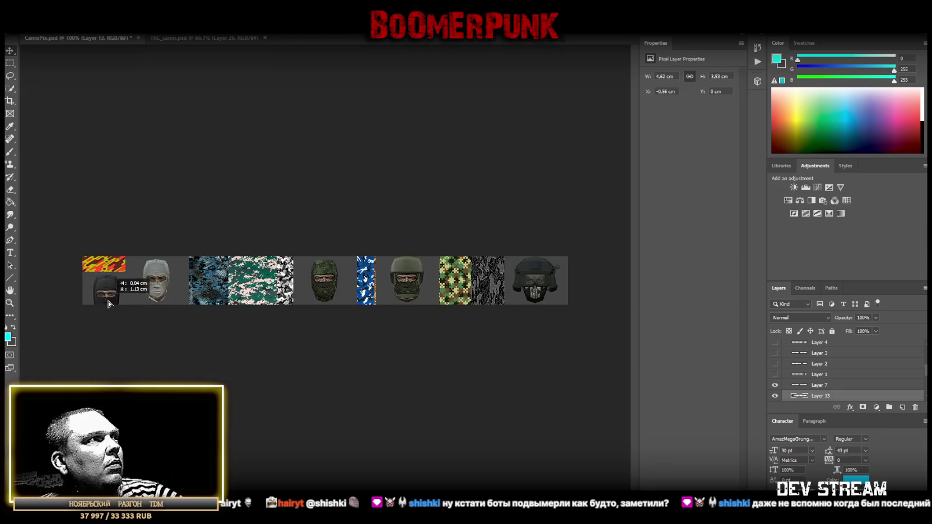
left_click_drag(108, 304, 107, 290)
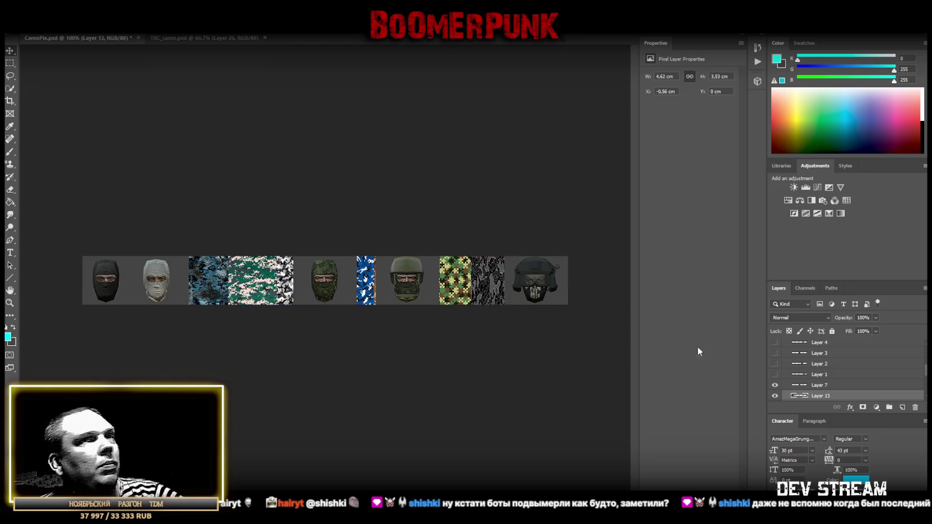
Realign Layer 7 to the top of the strip, then hide it
left_click(830, 386)
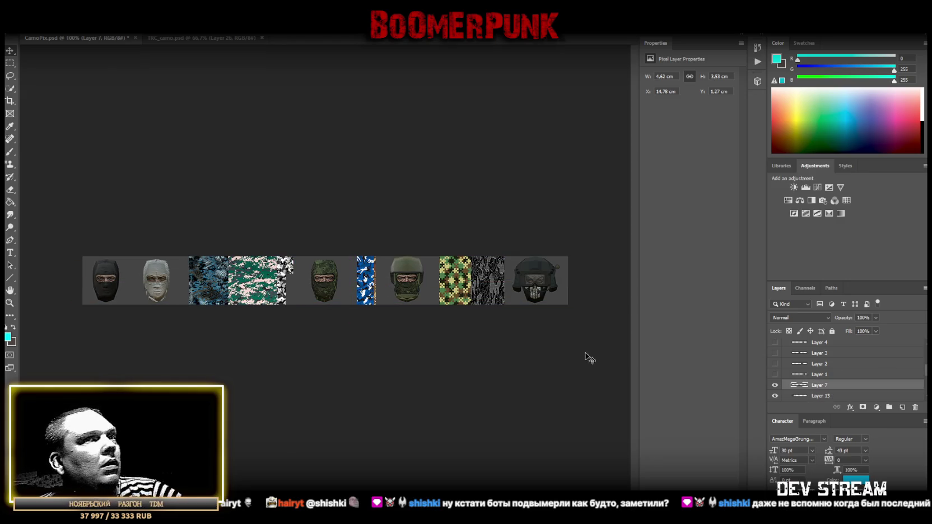
left_click_drag(508, 340, 516, 322)
left_click(774, 384)
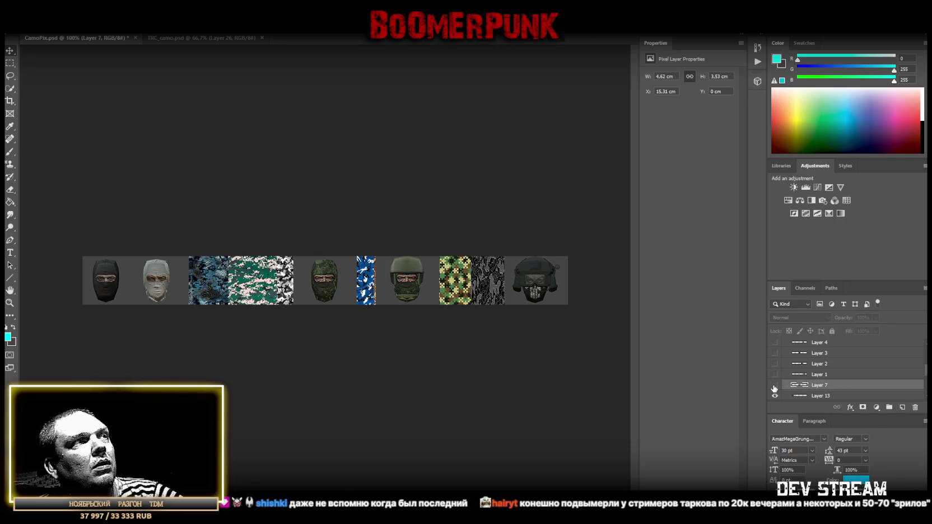
scroll(817, 382, "up", 2)
scroll(834, 380, "up", 1)
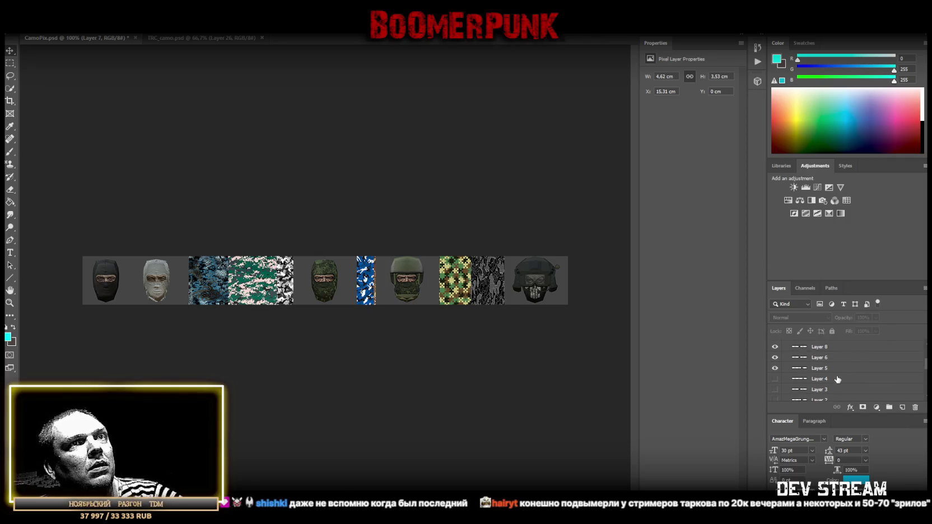
scroll(817, 365, "up", 2)
scroll(801, 357, "up", 1)
Move the white mask head layer down to sit just above Layer 13
left_click(774, 355)
left_click(774, 355)
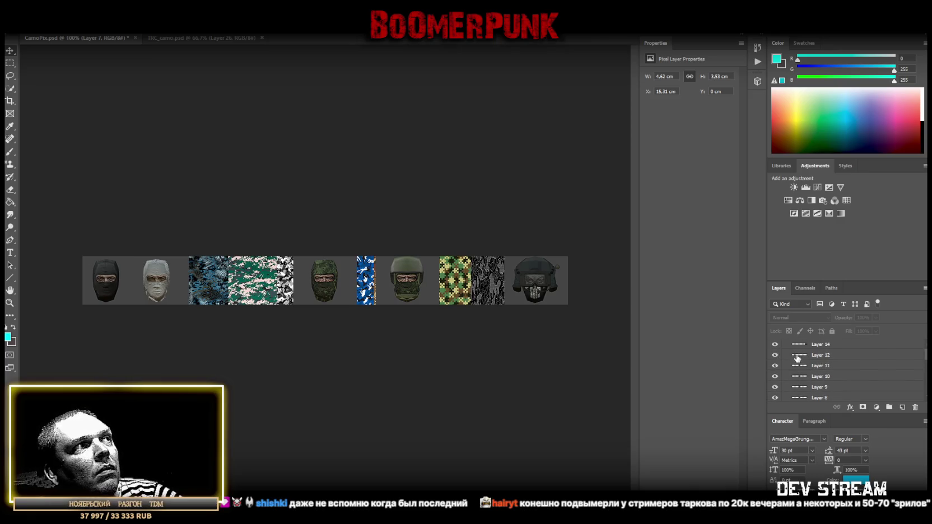
mouse_move(827, 358)
left_mouse_down()
mouse_move(825, 401)
mouse_move(830, 386)
left_mouse_up()
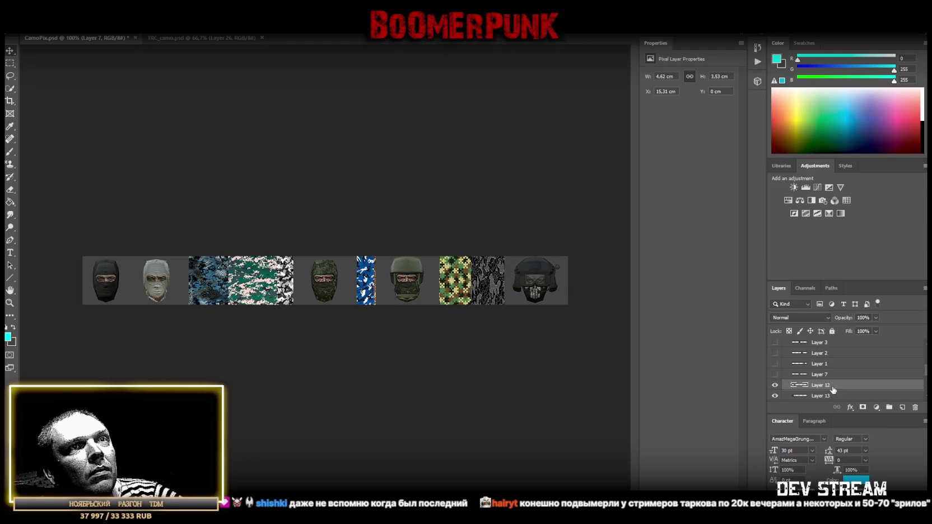
mouse_move(153, 281)
left_mouse_down()
mouse_move(155, 314)
mouse_move(160, 290)
left_mouse_up()
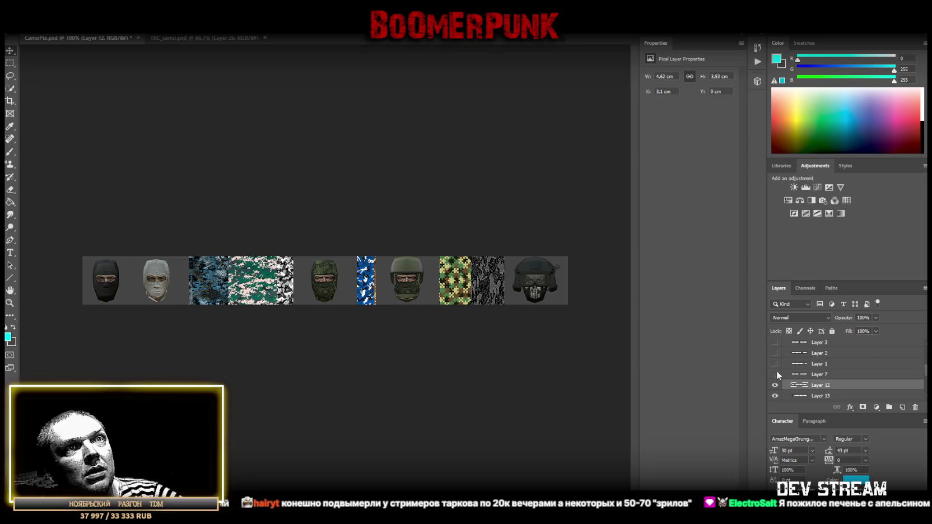
Move Layer 11, the green balaclava head, next to Layer 10 in the stack
scroll(819, 370, "up", 3)
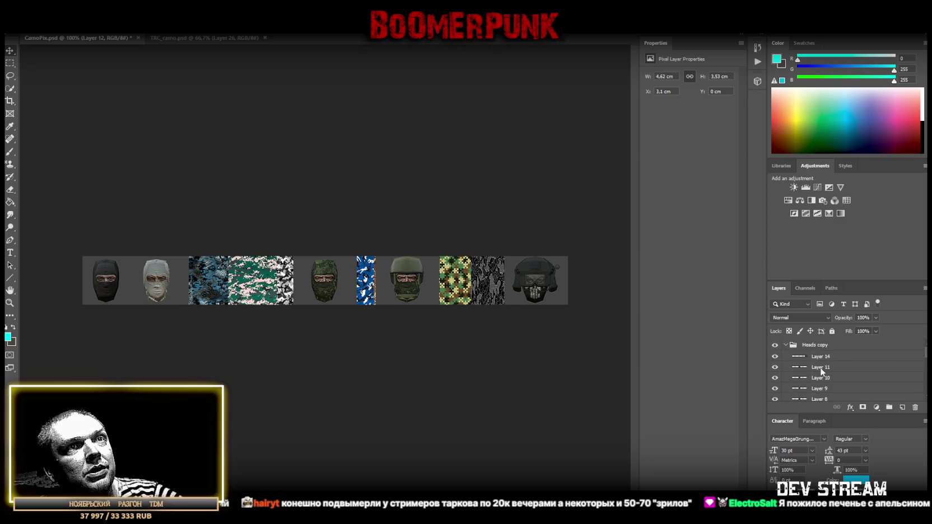
left_click(776, 367)
left_click(776, 367)
left_click(812, 369)
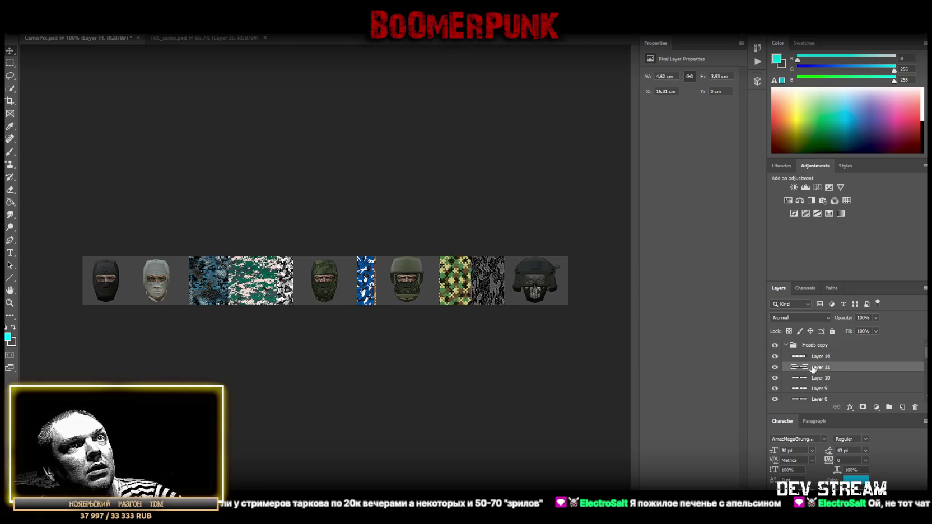
left_click_drag(814, 379, 824, 404)
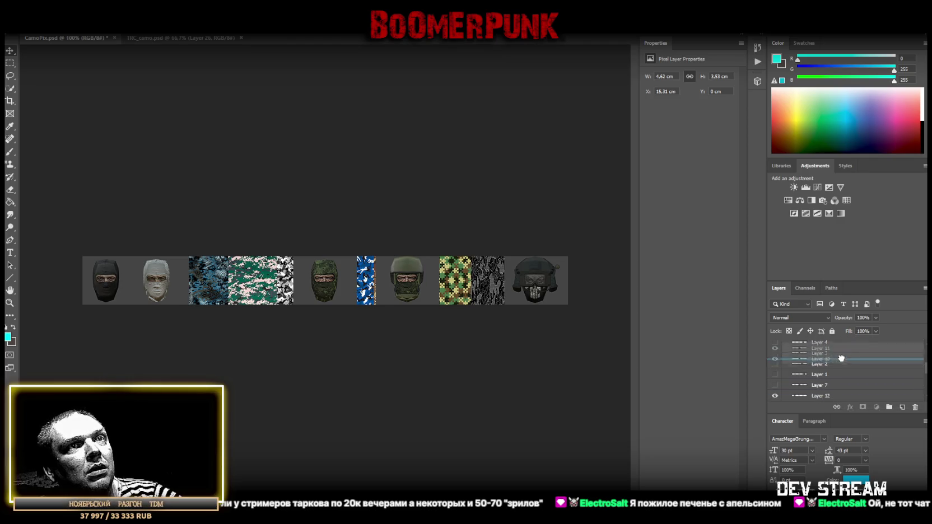
left_click_drag(823, 404, 834, 389)
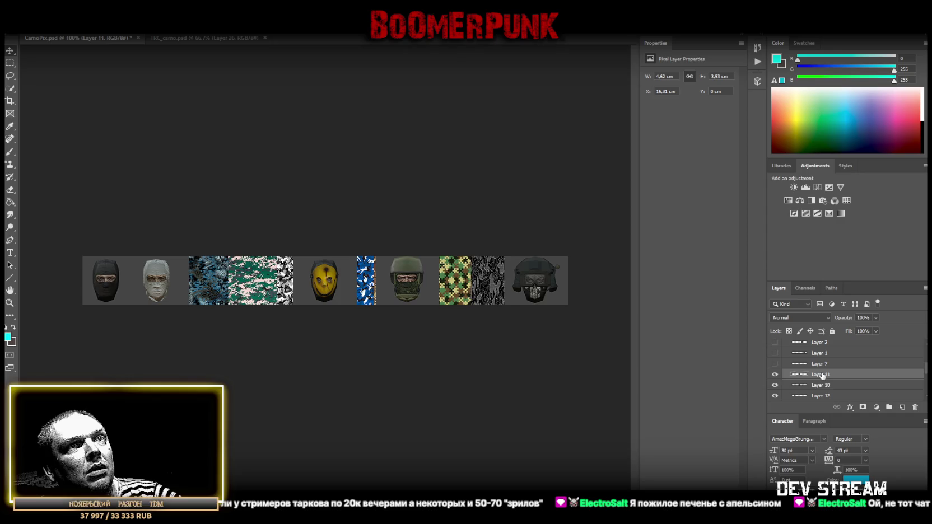
Rename Layer 13 to 'head 0'
scroll(847, 390, "down", 1)
scroll(848, 390, "down", 1)
double_click(825, 369)
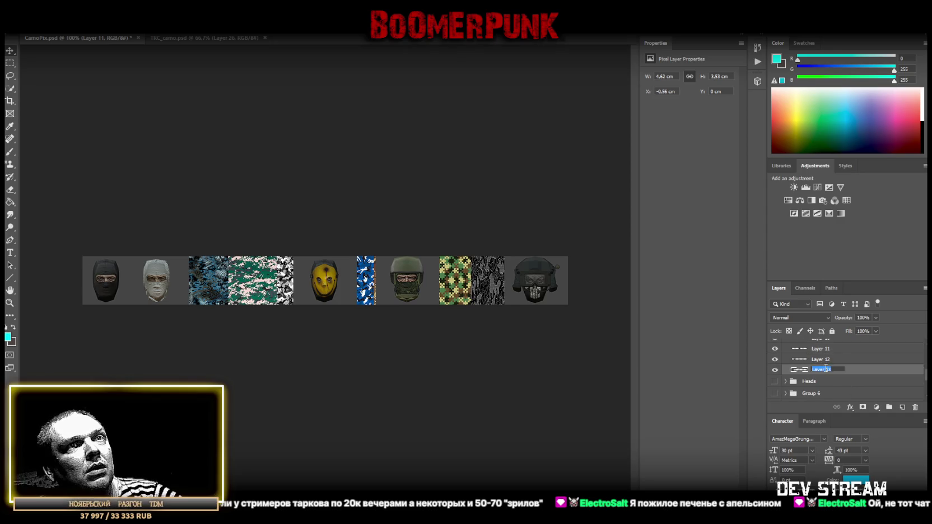
type("head 0")
key("Return")
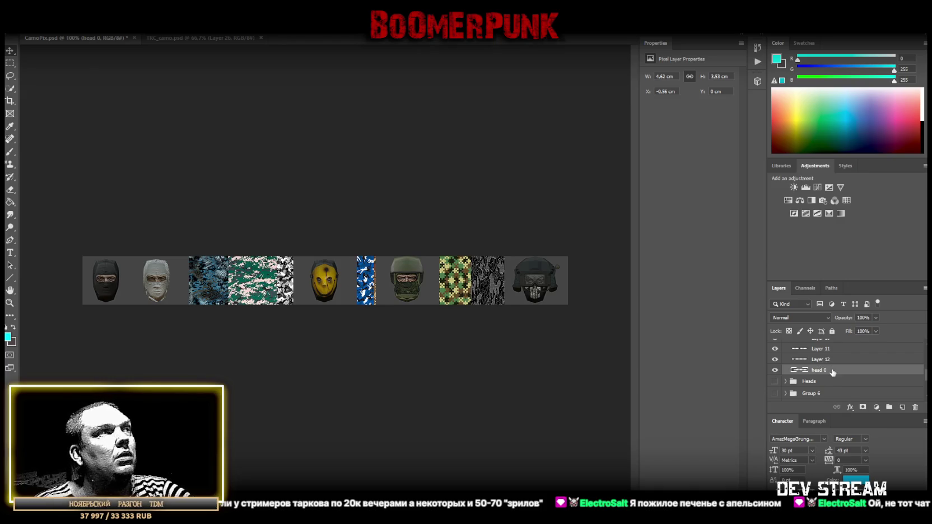
left_click(776, 370)
left_click(776, 370)
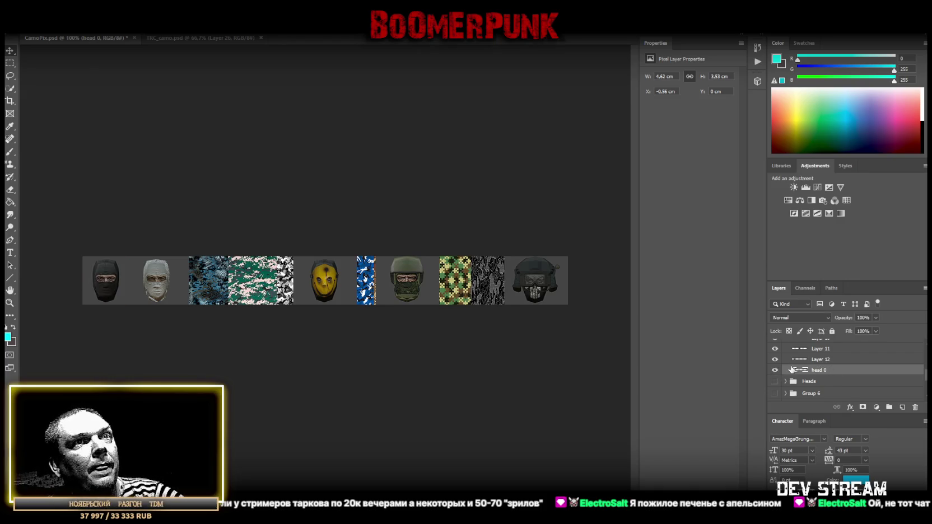
Rename Layer 12, the white mask head, to 'head 1'
left_click(824, 361)
left_click(775, 358)
left_click(775, 359)
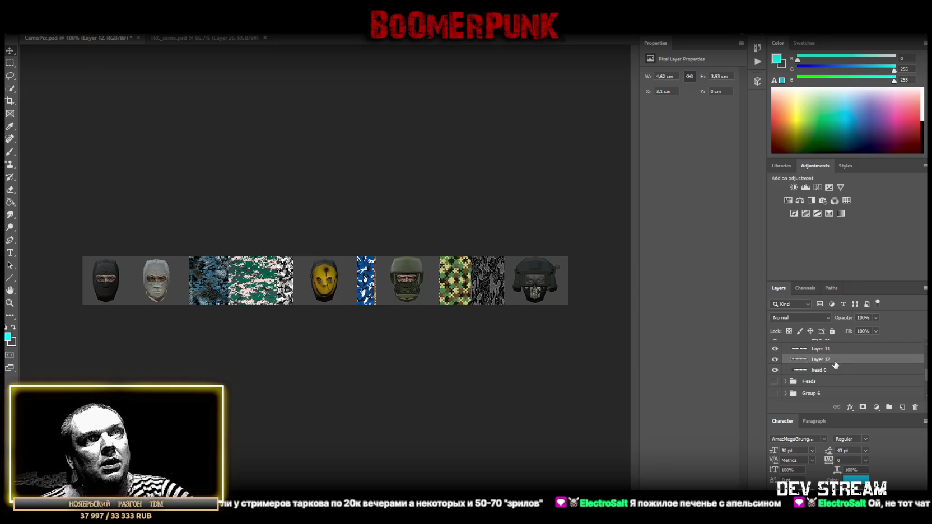
double_click(822, 359)
type("head 1")
key("Return")
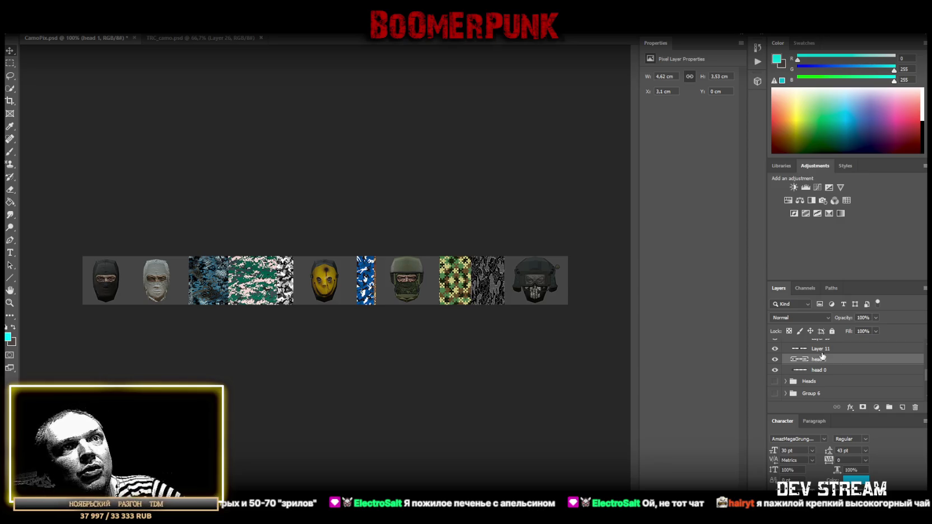
Move the green balaclava head into the third slot and the skull mask into the fourth
left_click(821, 348)
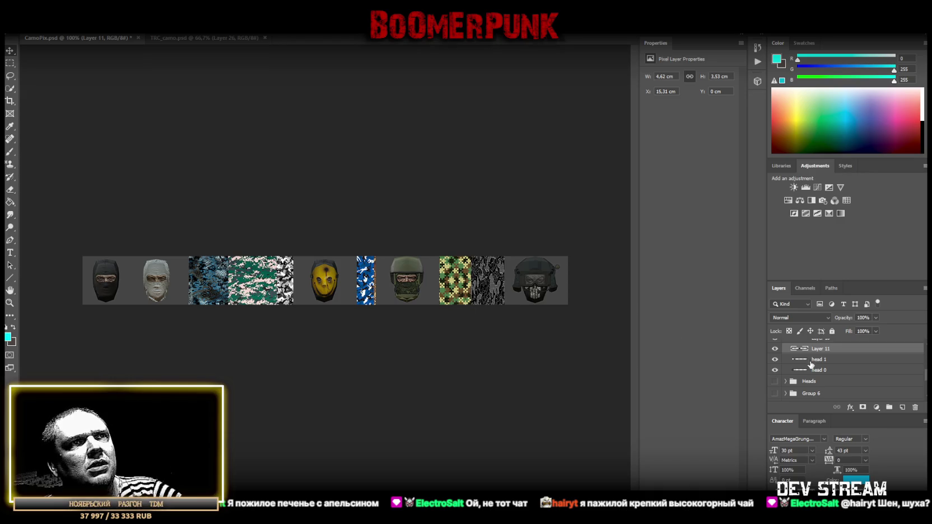
mouse_move(336, 291)
left_mouse_down()
mouse_move(245, 290)
mouse_move(205, 319)
left_mouse_up()
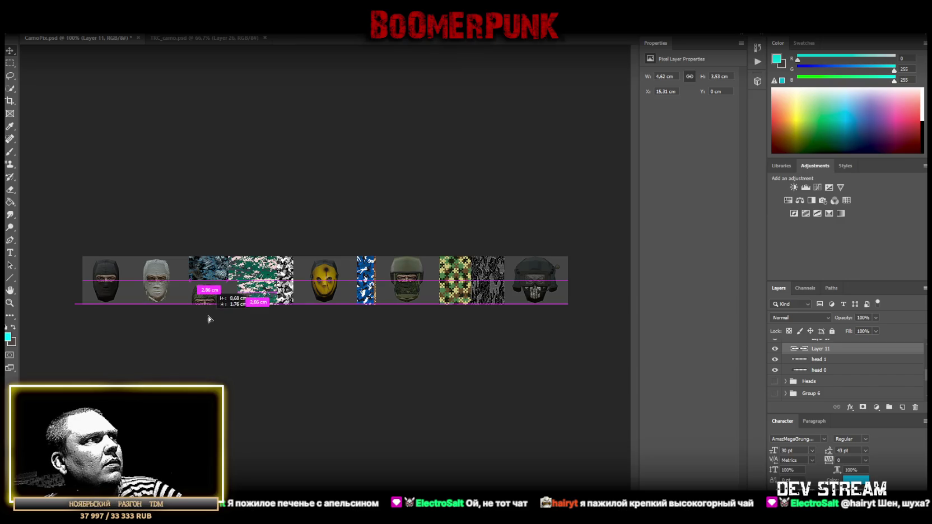
left_click_drag(204, 319, 209, 298)
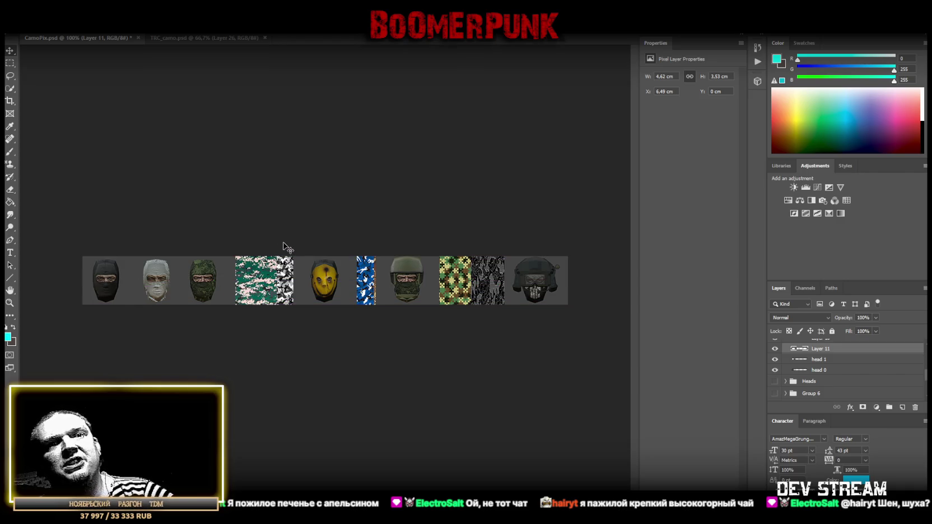
scroll(830, 380, "up", 1)
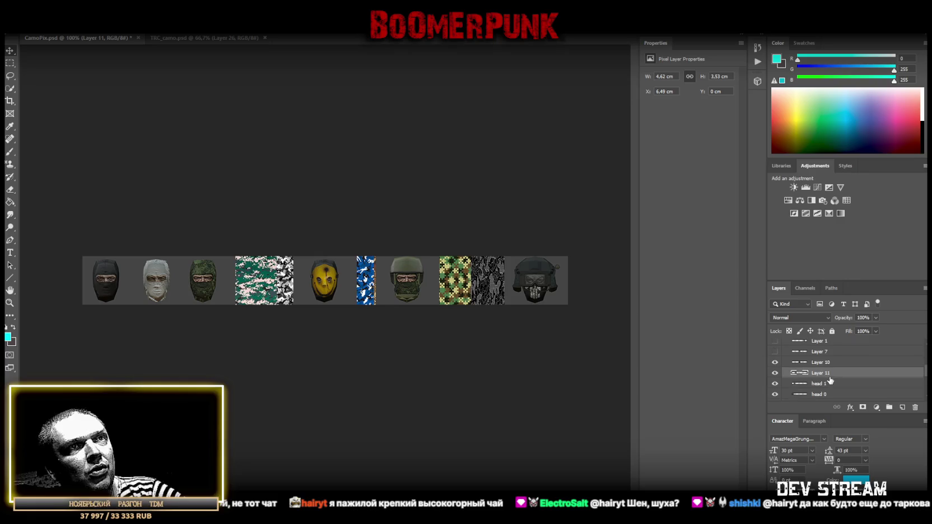
left_click(814, 362)
left_click(774, 362)
left_click(775, 362)
left_click(774, 363)
left_click(774, 362)
left_click_drag(330, 291, 269, 292)
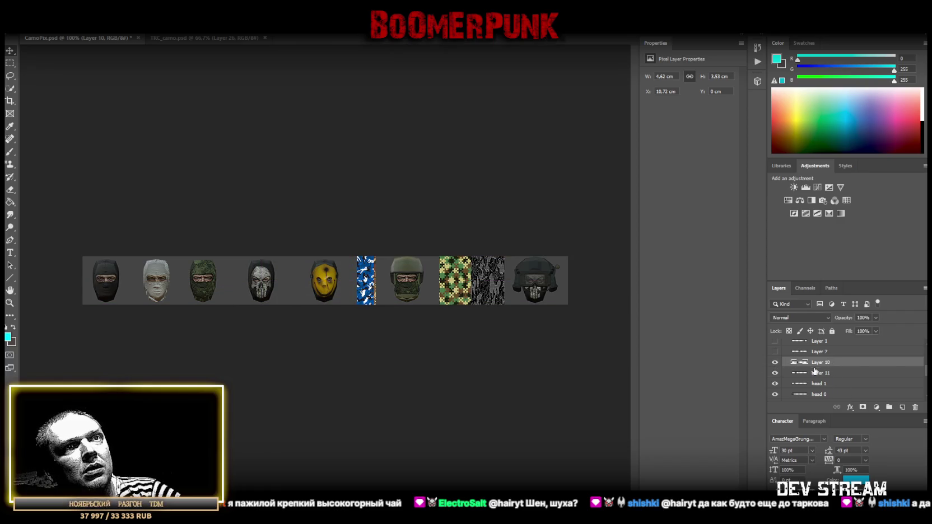
Rename Layer 11 to 'head 2' and Layer 10 to 'head 3'
left_click(775, 372)
left_click(774, 373)
double_click(827, 373)
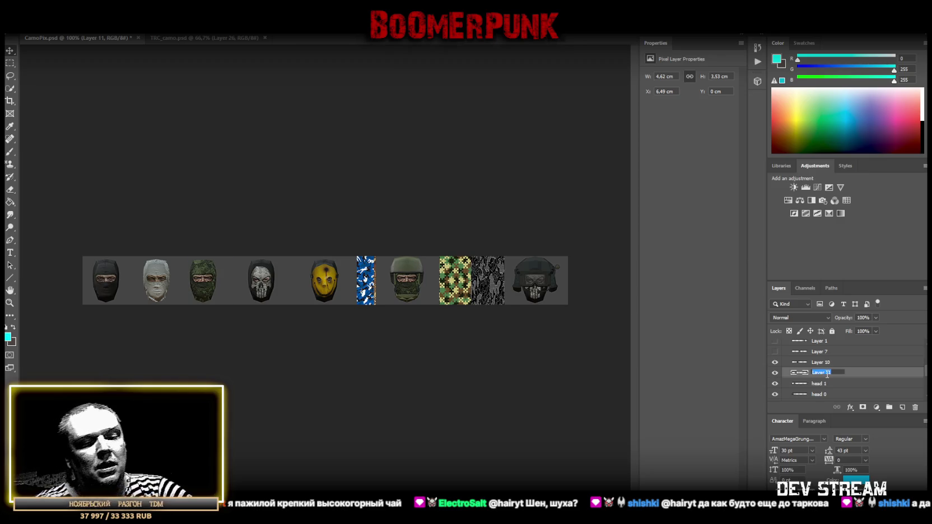
type("head 2")
key("Return")
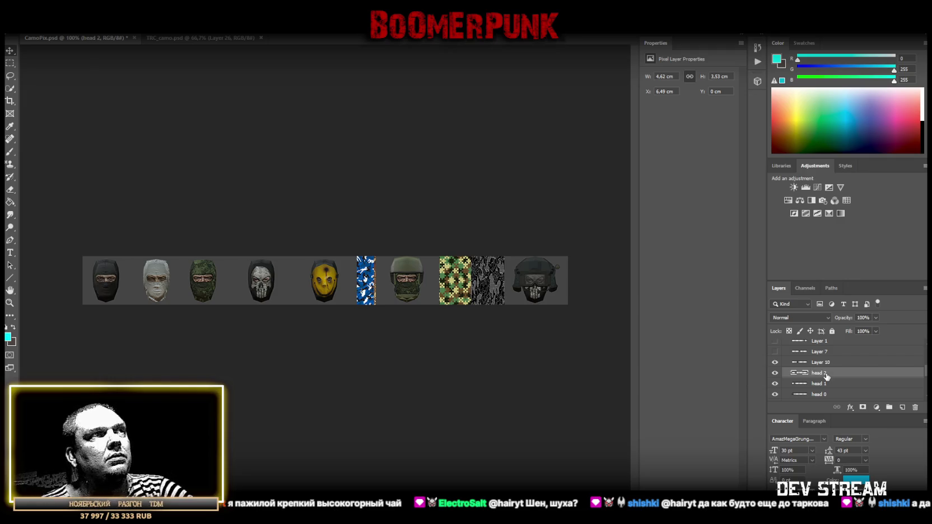
left_click(817, 362)
left_click(776, 362)
left_click(776, 362)
double_click(821, 362)
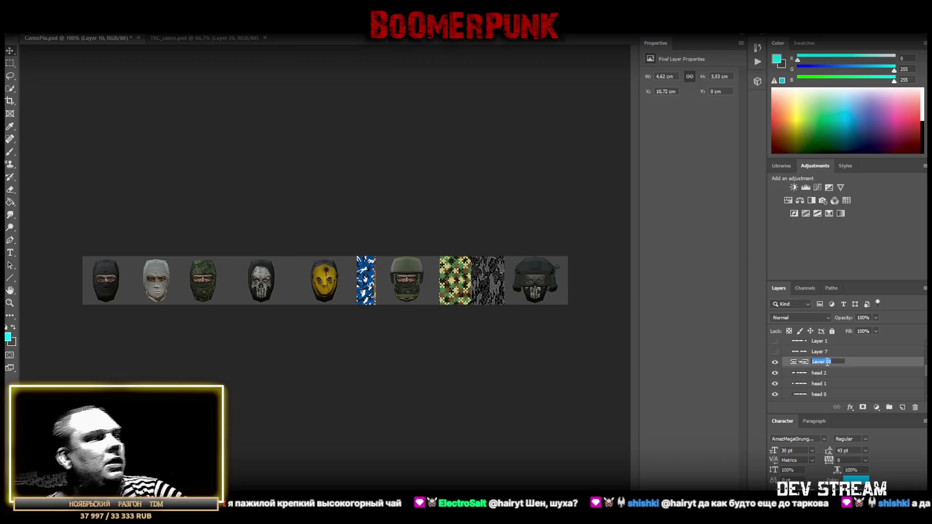
type("head 3")
key("Return")
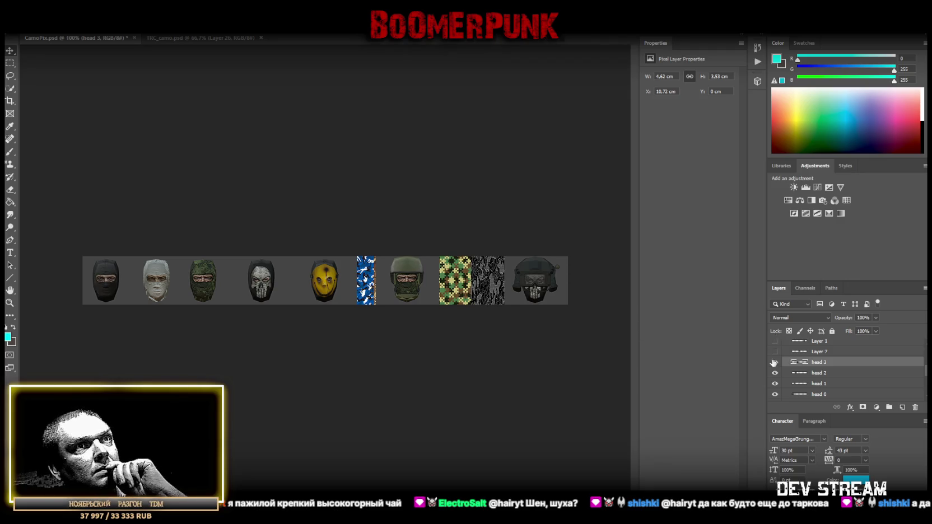
Nudge the skull mask on head 3 slightly left in the row
left_click(799, 373)
left_click(775, 373)
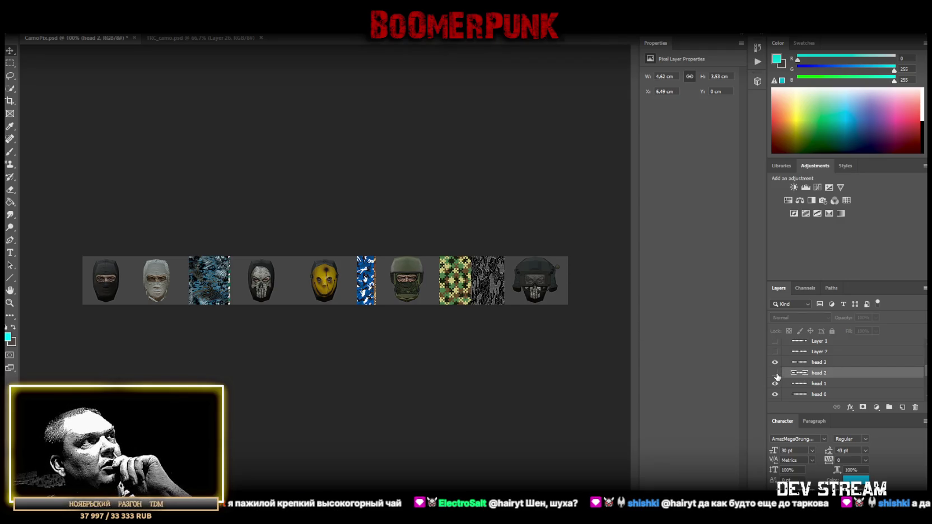
left_click(775, 373)
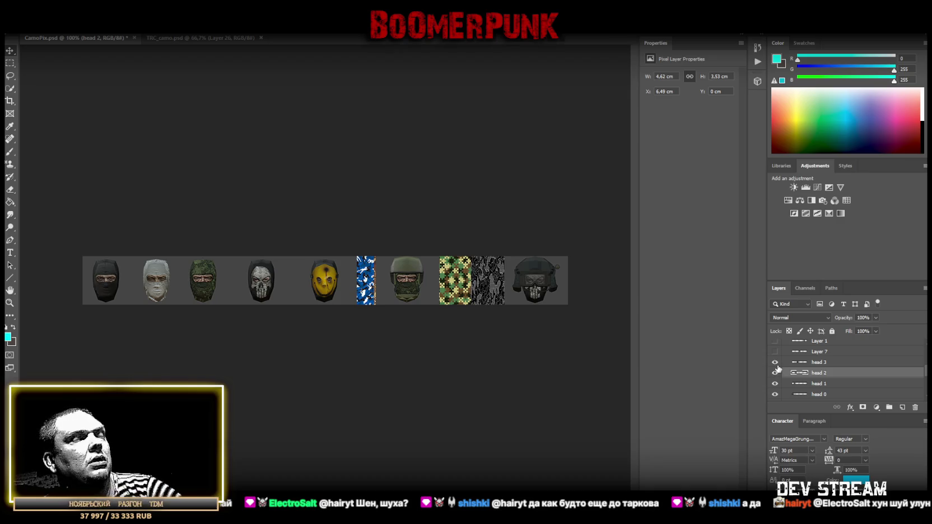
left_click(801, 362)
mouse_move(258, 290)
left_mouse_down()
mouse_move(250, 316)
mouse_move(248, 290)
left_mouse_up()
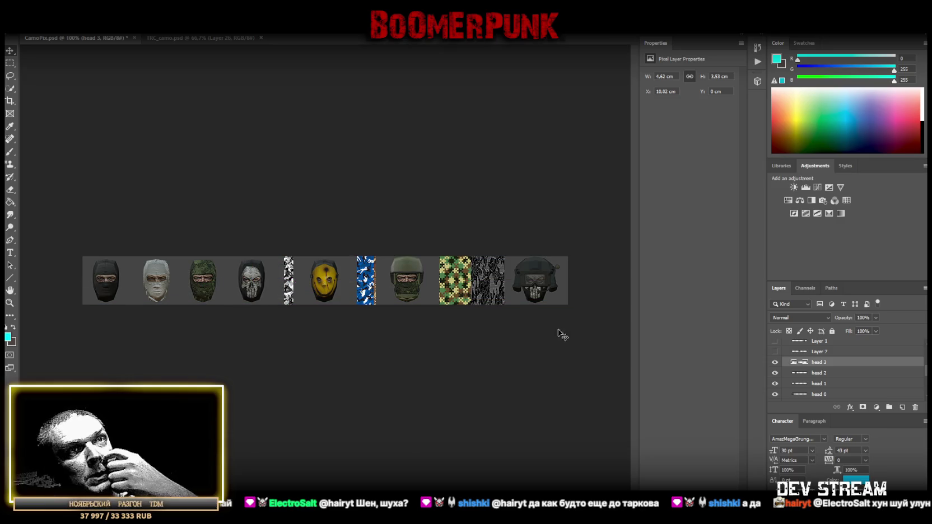
Hide the extra heads on Layers 6, 8 and 14 covering the camo swatches
scroll(775, 381, "up", 3)
scroll(775, 381, "up", 2)
scroll(775, 380, "up", 2)
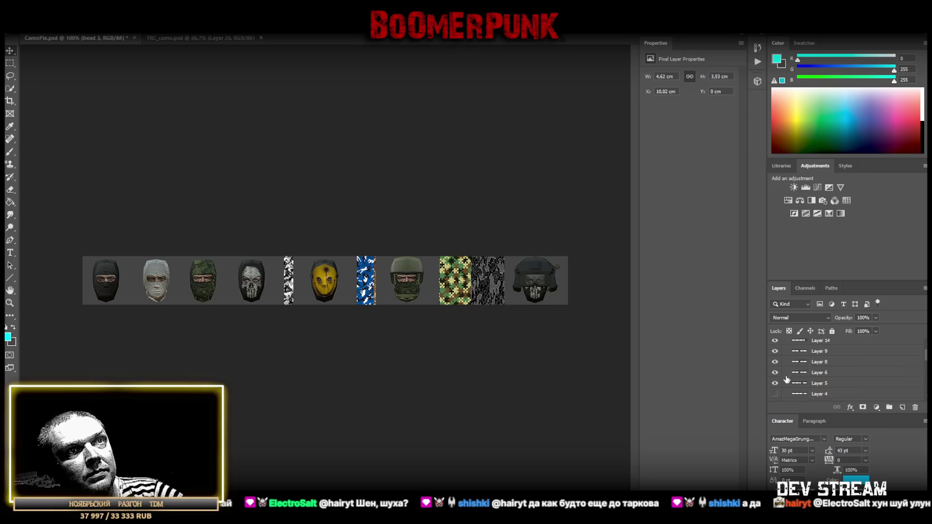
left_click_drag(776, 378, 776, 354)
scroll(777, 364, "up", 1)
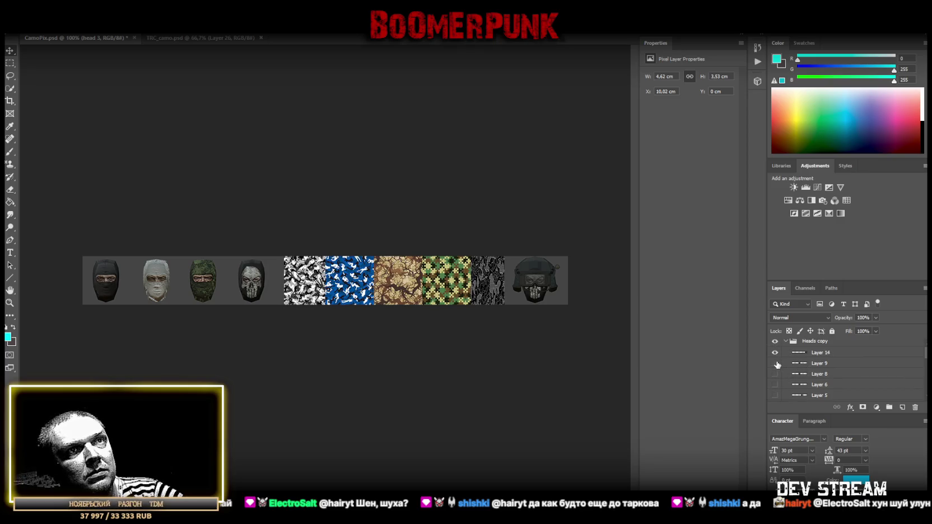
left_click(775, 353)
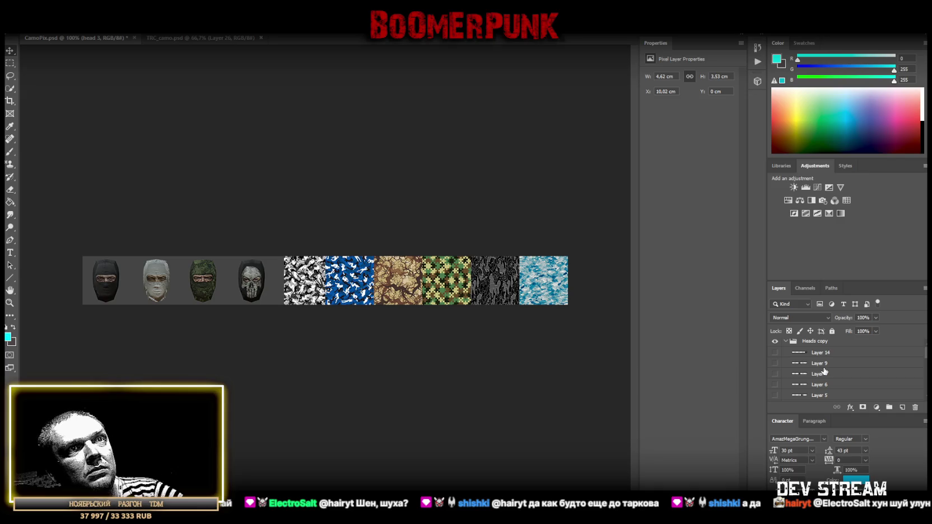
scroll(825, 371, "down", 2)
scroll(825, 372, "down", 3)
scroll(823, 372, "down", 2)
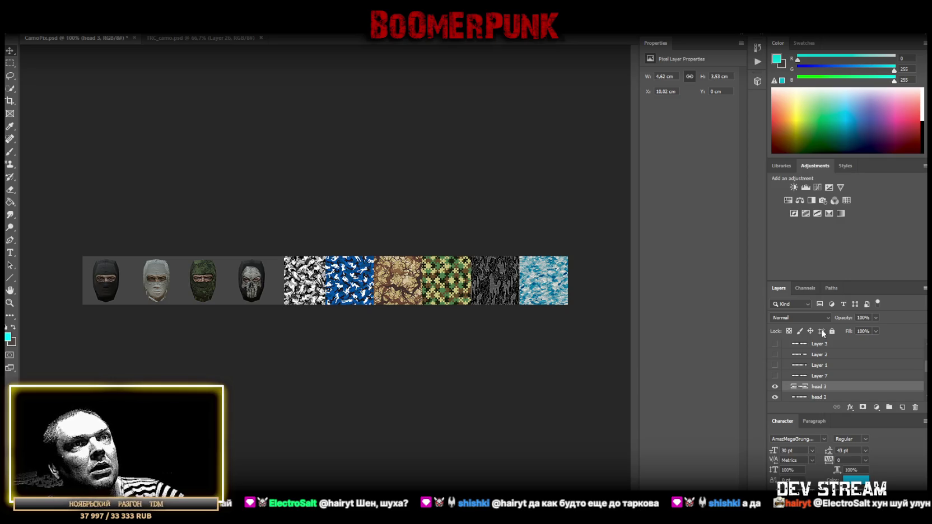
scroll(790, 373, "up", 2)
scroll(793, 370, "up", 1)
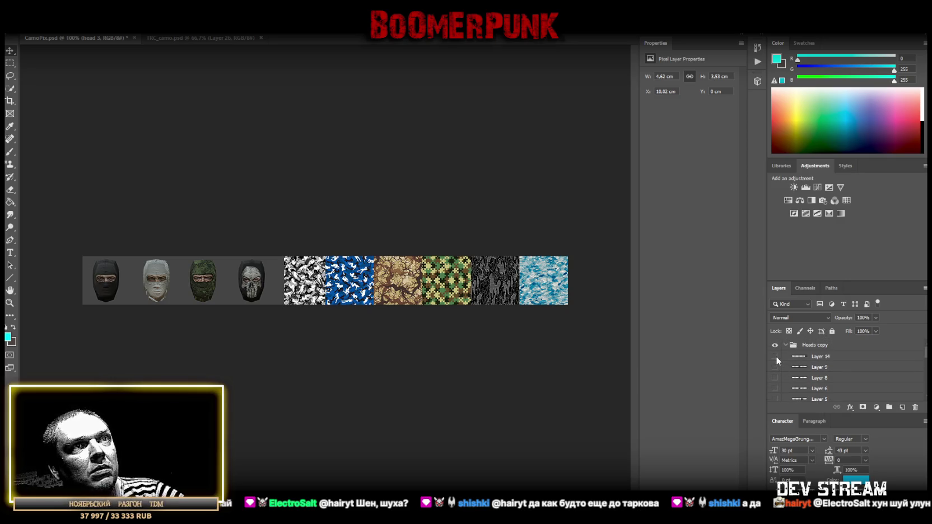
left_click(775, 359)
left_click(773, 360)
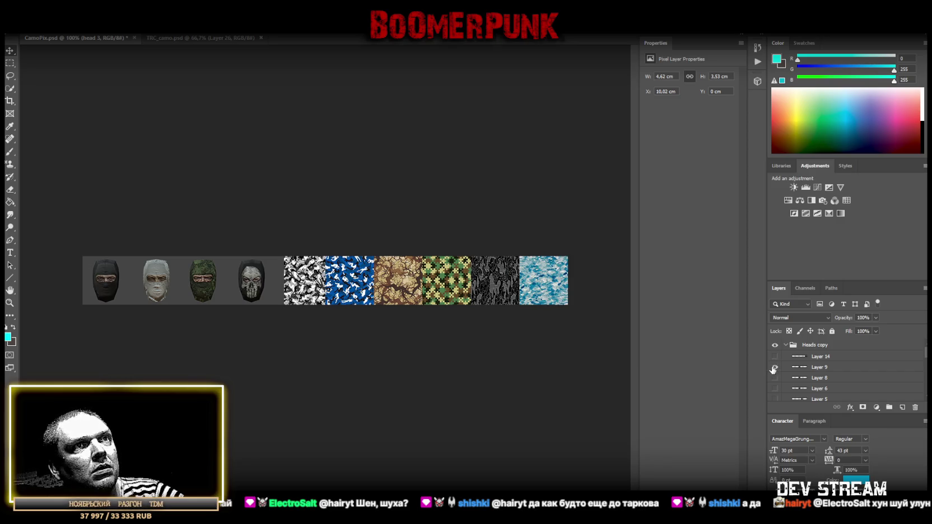
Show Layer 9's yellow mask, place it above head 3, rename it 'head 4', and line it up after the skull
left_click(774, 367)
left_click_drag(805, 372, 827, 407)
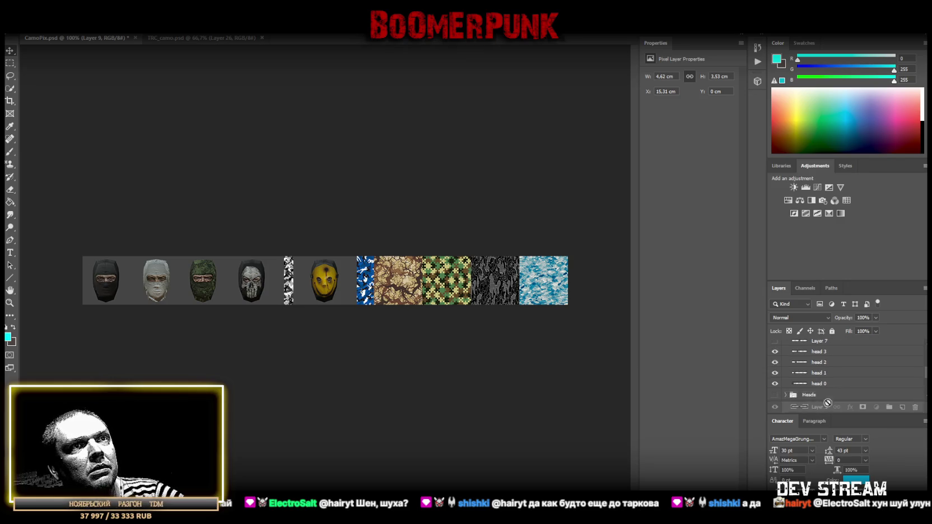
left_click_drag(827, 406, 838, 352)
double_click(819, 344)
type("head")
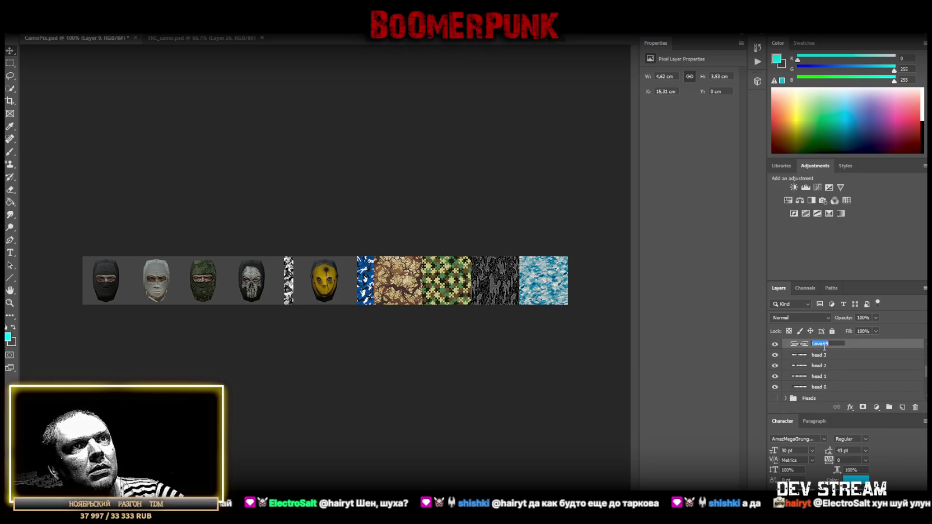
type(" 4")
key("Return")
mouse_move(322, 297)
left_mouse_down()
mouse_move(298, 304)
mouse_move(313, 288)
left_mouse_up()
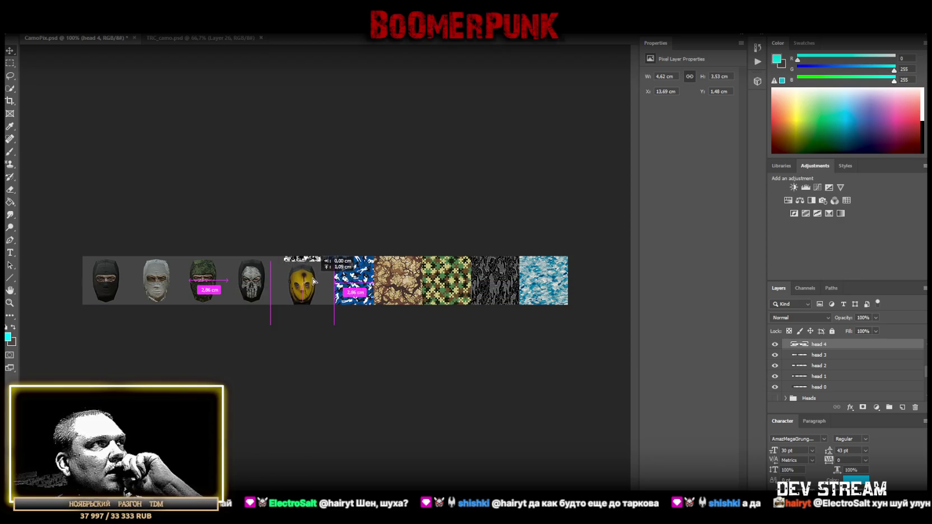
left_click_drag(313, 288, 313, 279)
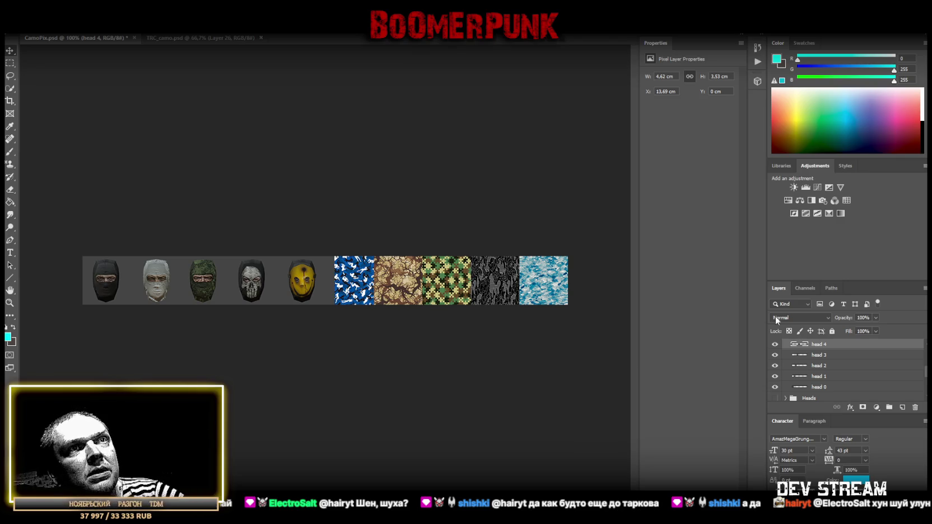
Preview the heads on Layers 1 through 6, leaving them and Layer 7 hidden
scroll(842, 361, "up", 3)
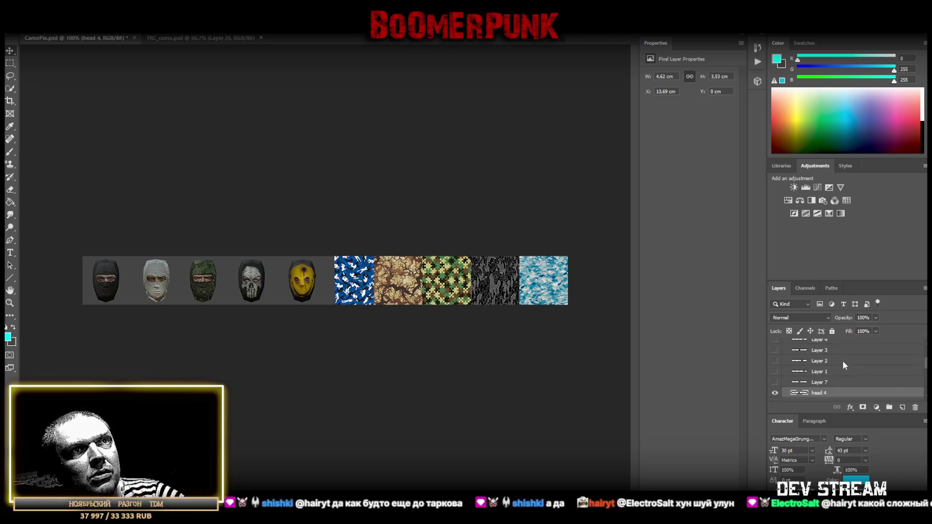
left_click(775, 382)
left_click(775, 371)
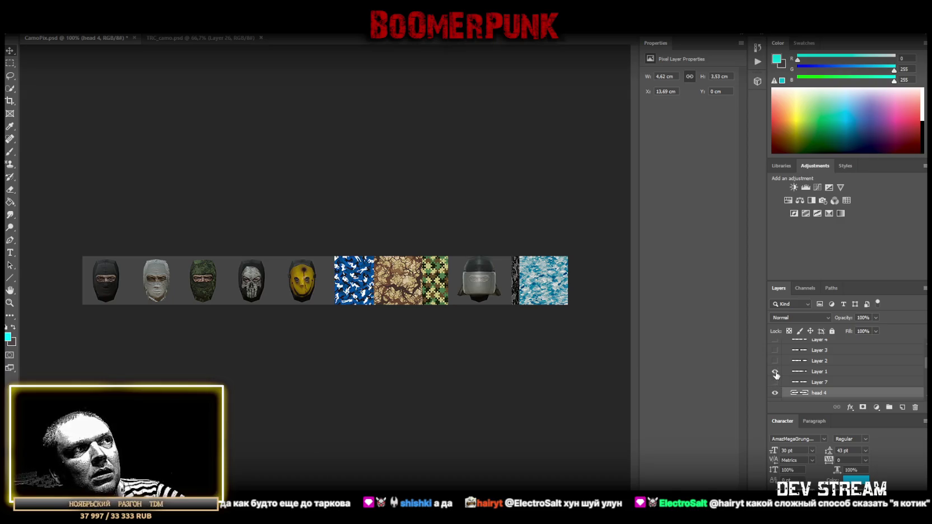
left_click(774, 372)
left_click(775, 373)
left_click(775, 371)
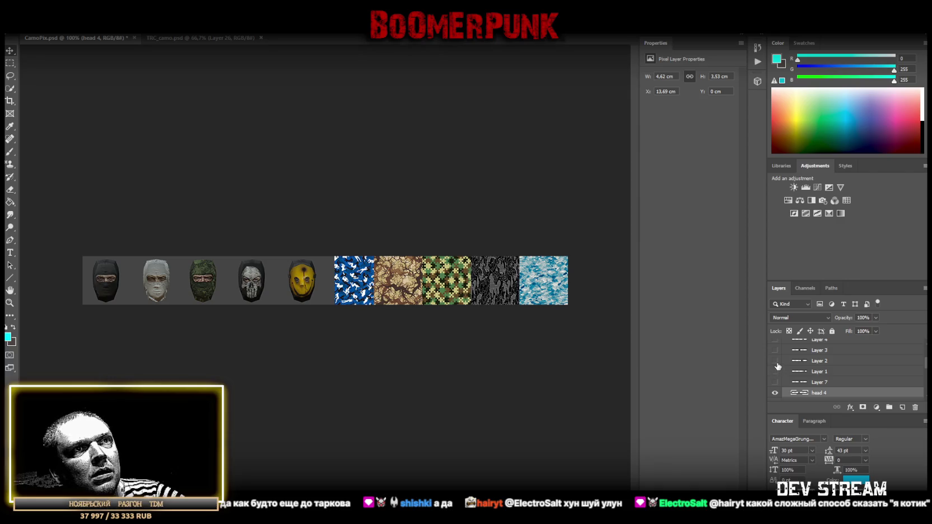
left_click(775, 361)
left_click(775, 361)
left_click(775, 350)
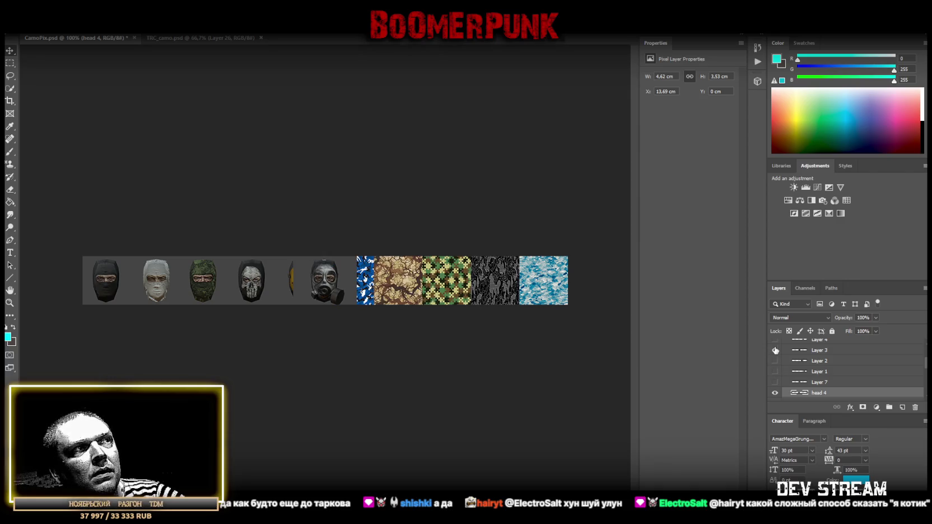
left_click(775, 350)
scroll(775, 352, "up", 1)
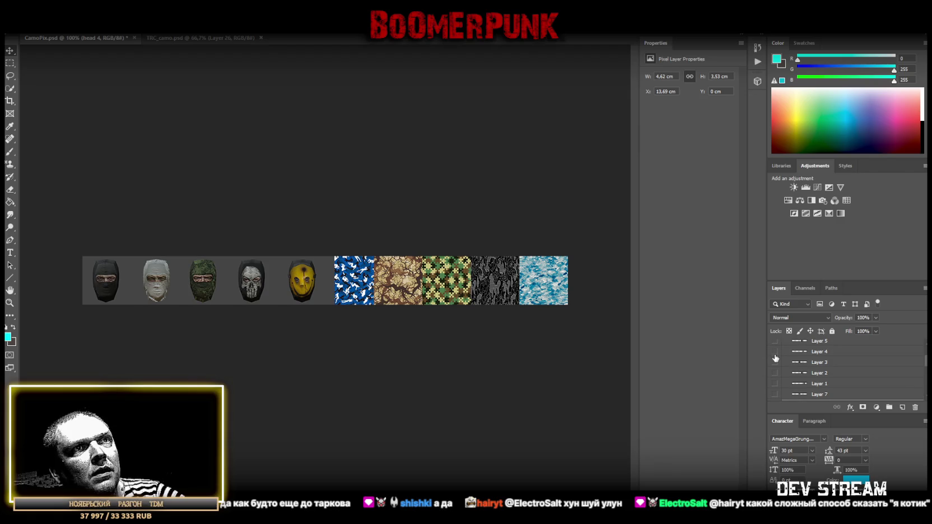
left_click(775, 352)
left_click(774, 355)
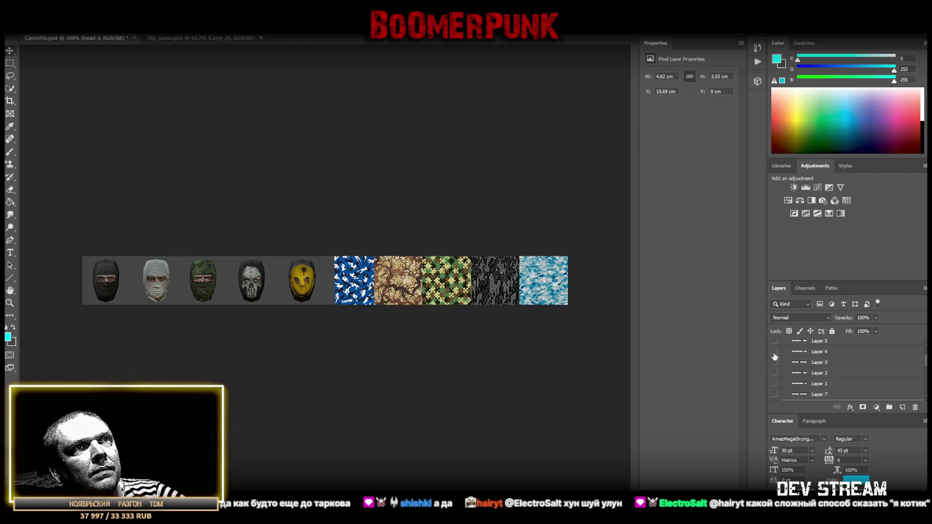
left_click(774, 342)
left_click(775, 341)
scroll(806, 361, "up", 2)
left_click(775, 366)
left_click(775, 365)
left_click(776, 355)
left_click(775, 355)
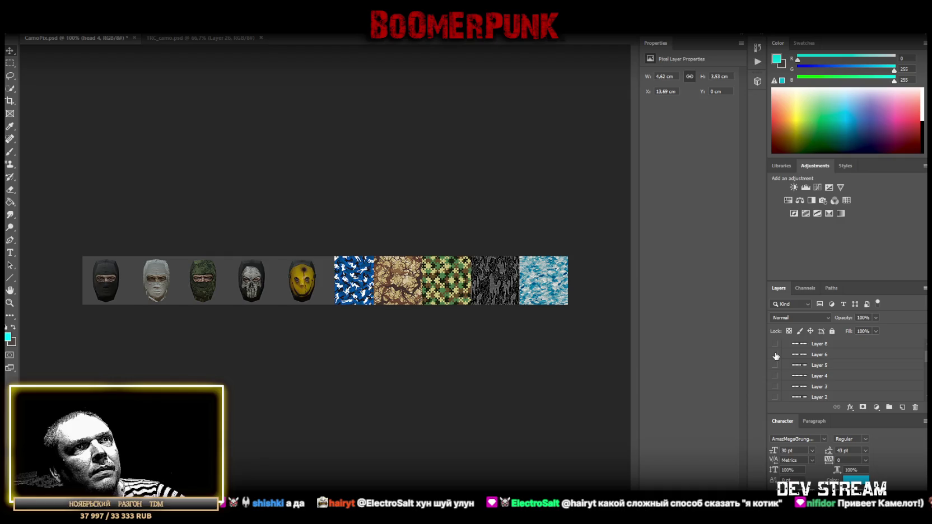
Show Layer 8's red mask, move it above head 4, and rename it 'head 5'
left_click(775, 345)
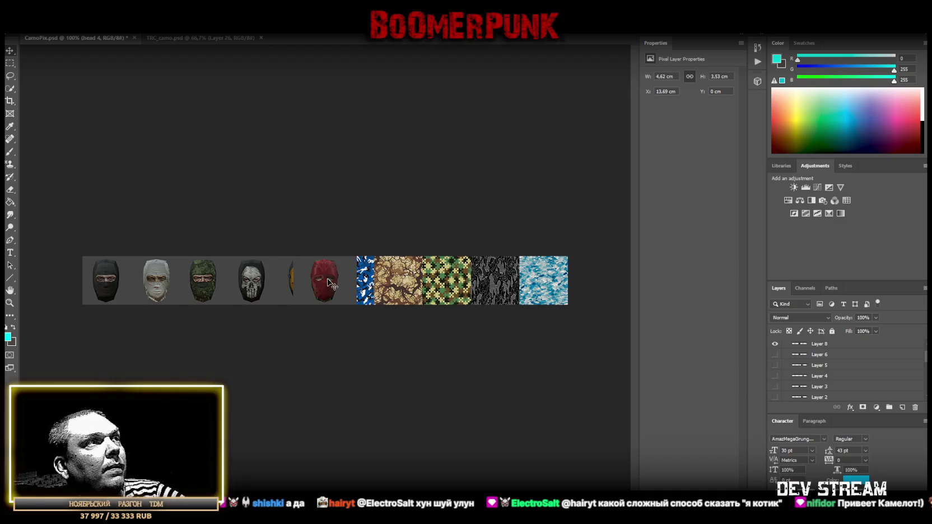
left_click_drag(835, 353, 841, 376)
double_click(820, 363)
type("head 5")
key("Return")
Line the red mask up in the row right after the yellow mask
mouse_move(328, 286)
left_mouse_down()
mouse_move(349, 303)
mouse_move(352, 290)
left_mouse_up()
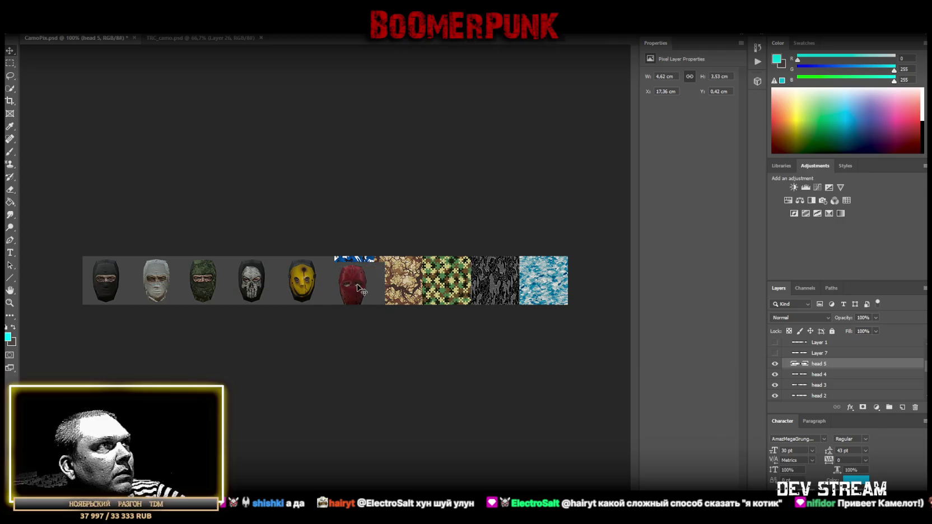
left_click_drag(353, 290, 364, 280)
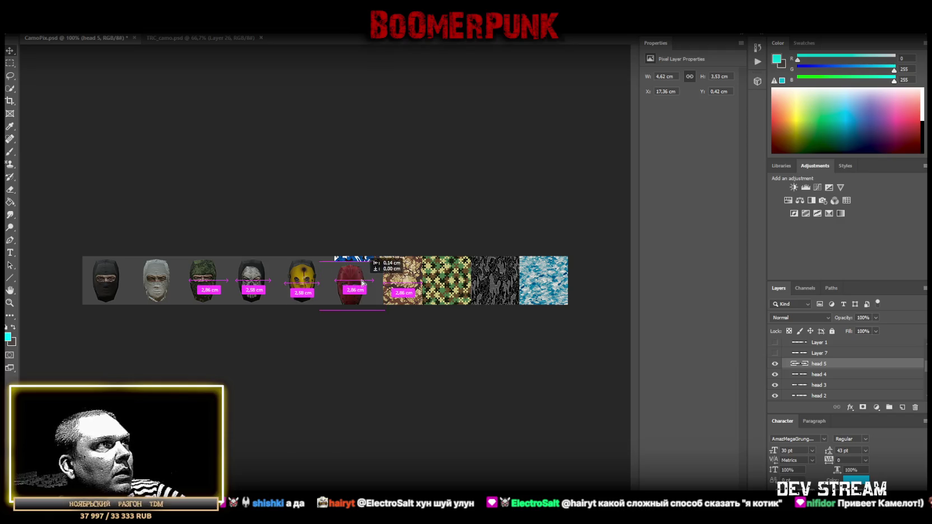
left_click_drag(364, 280, 364, 278)
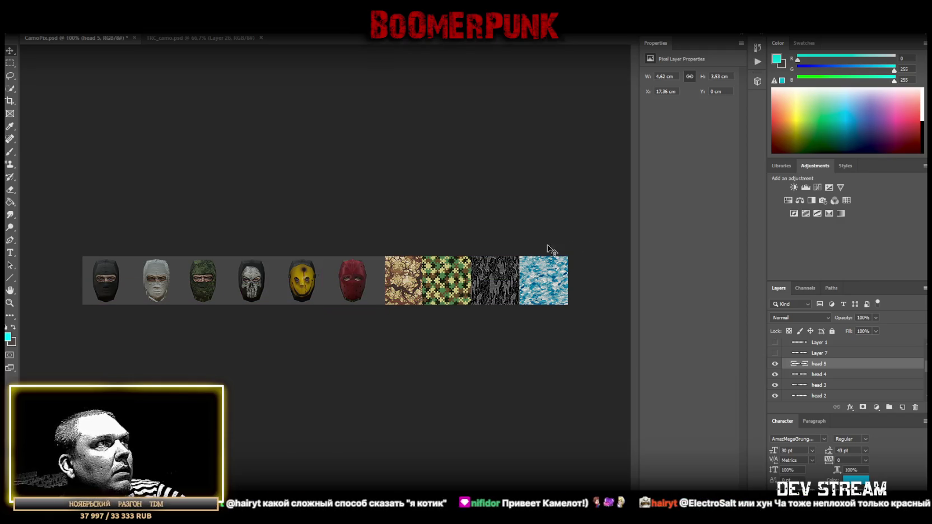
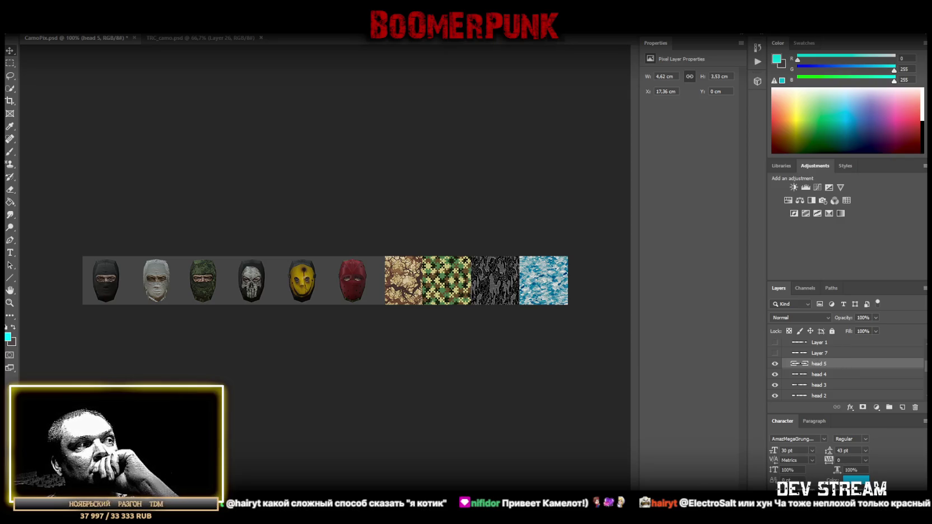
Select Layer 7 and make the white Guy Fawkes mask visible over the yellow and red masks
scroll(826, 370, "up", 2)
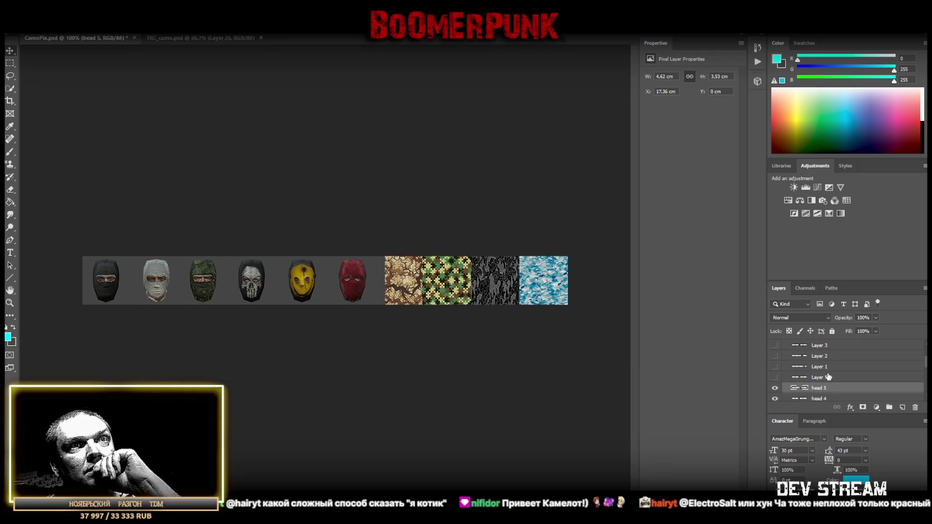
left_click(818, 377)
scroll(828, 380, "up", 3)
scroll(831, 381, "up", 2)
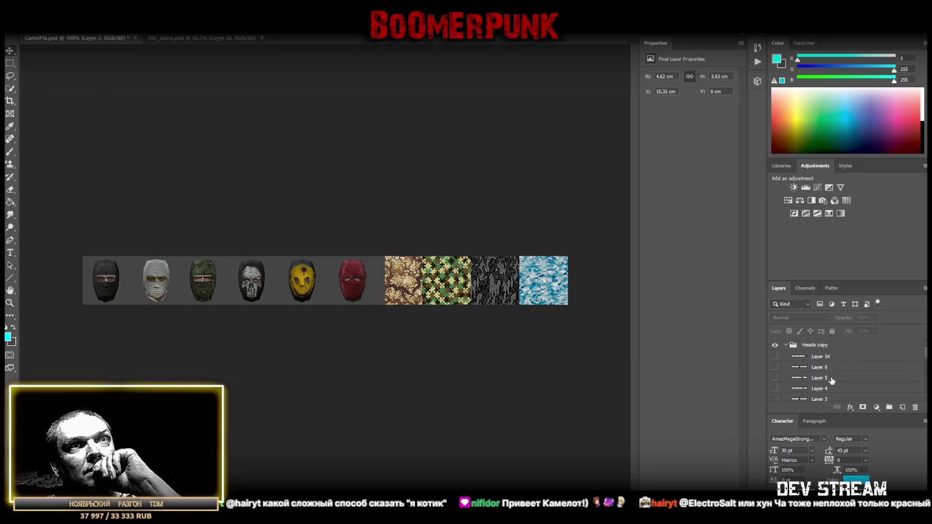
scroll(832, 379, "down", 3)
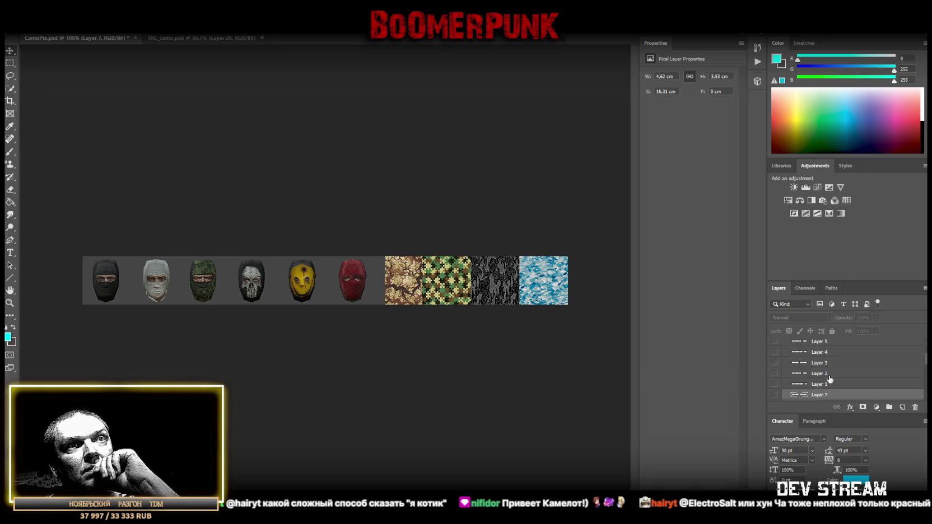
scroll(829, 379, "down", 1)
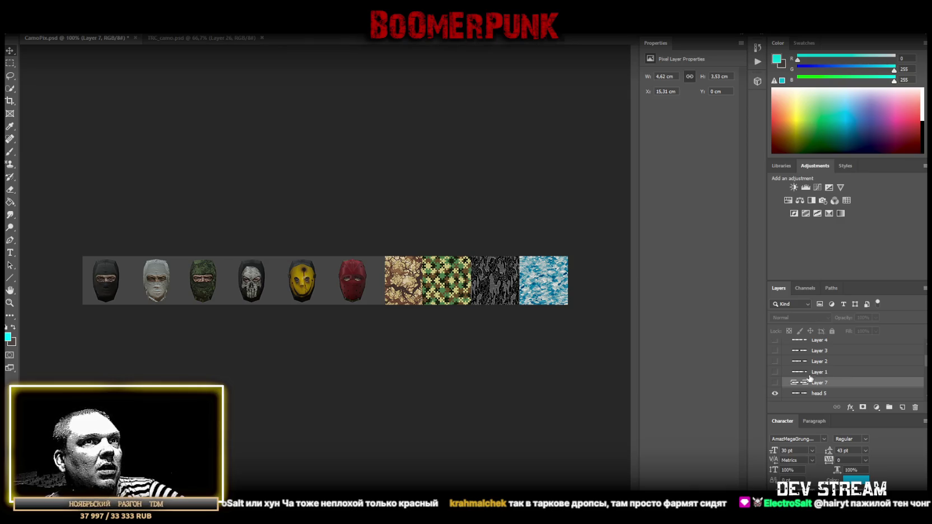
left_click(775, 383)
left_click(775, 384)
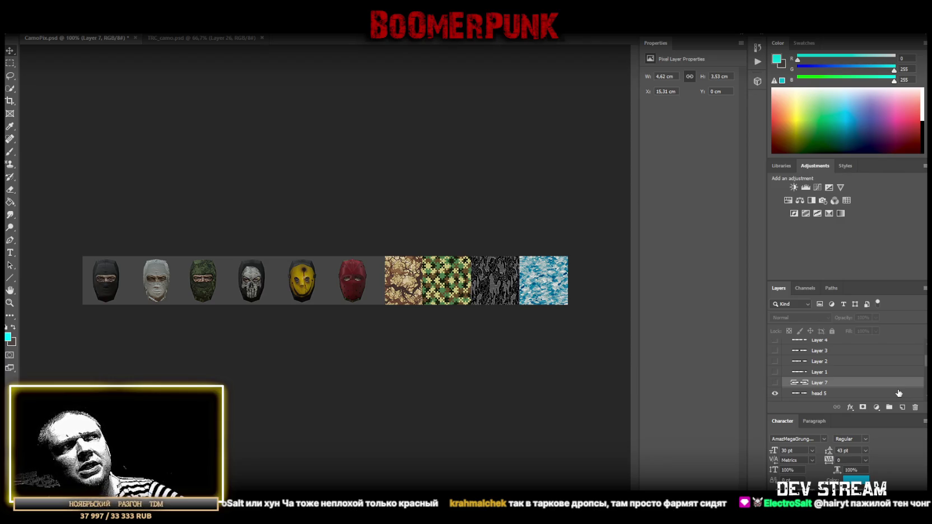
left_click(774, 384)
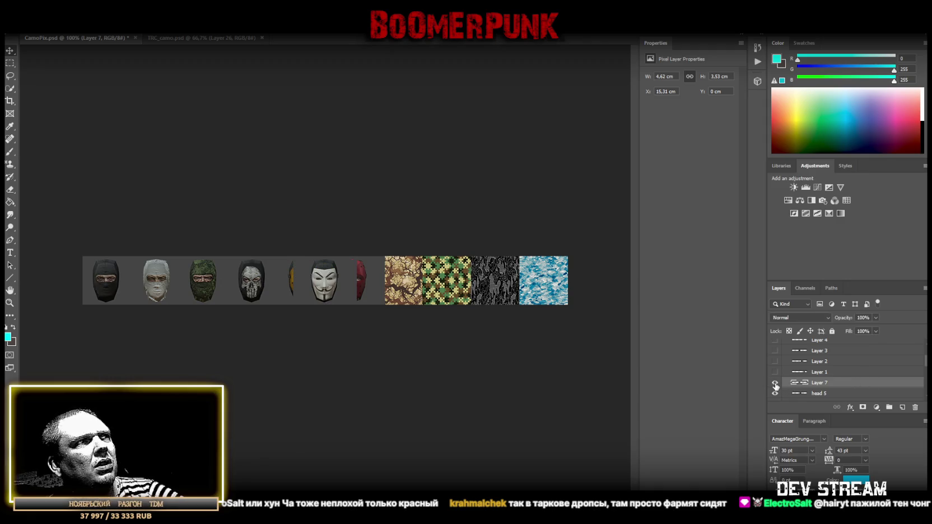
Make the Guy Fawkes mask visible and rename Layer 7 to 'head 6'
left_click(774, 384)
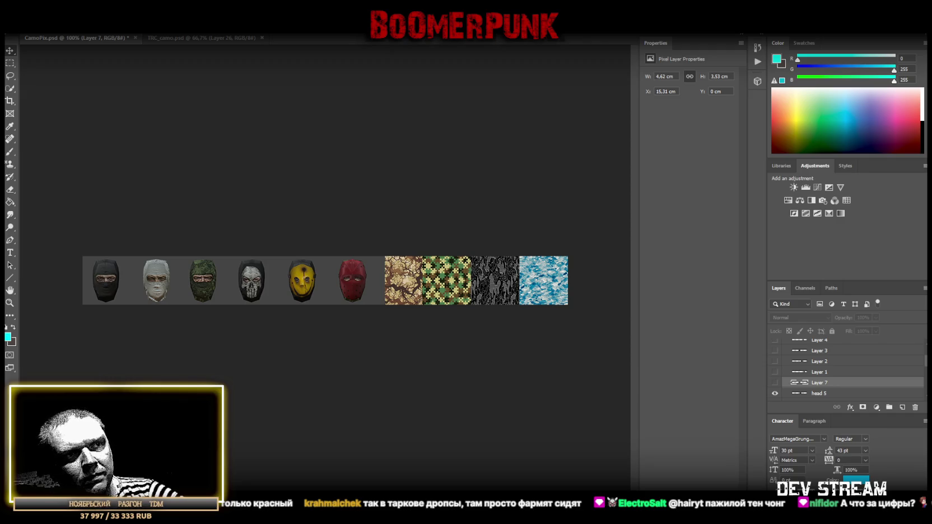
left_click(774, 383)
left_click(774, 383)
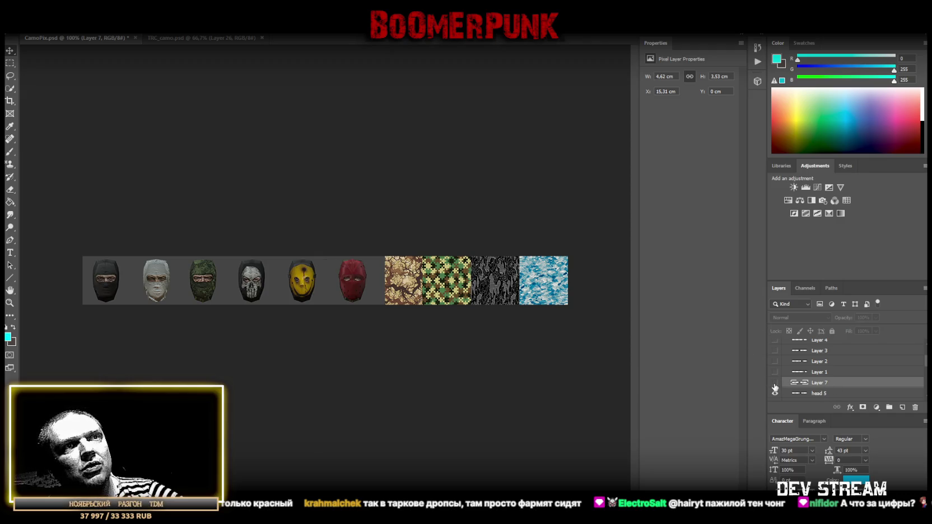
left_click(774, 383)
double_click(826, 383)
type("head")
key("Return")
double_click(826, 382)
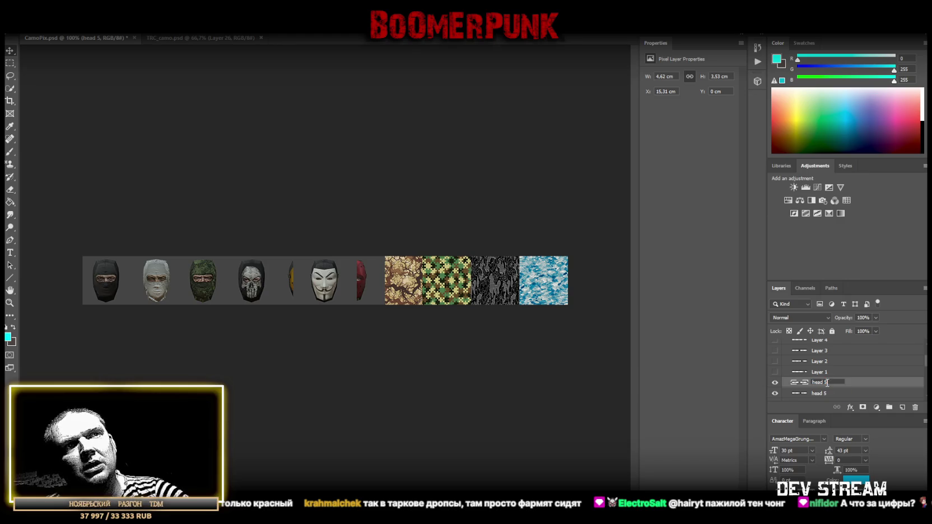
key("BackSpace")
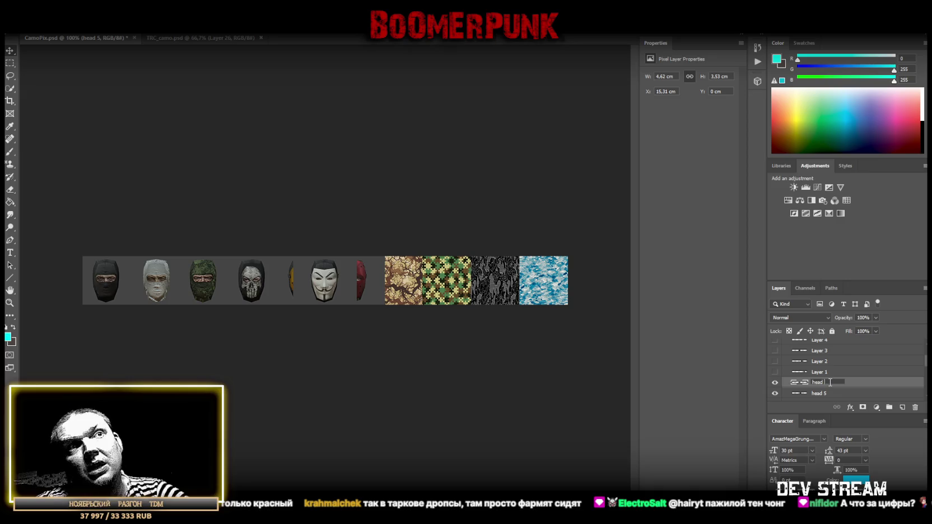
type("6")
key("Return")
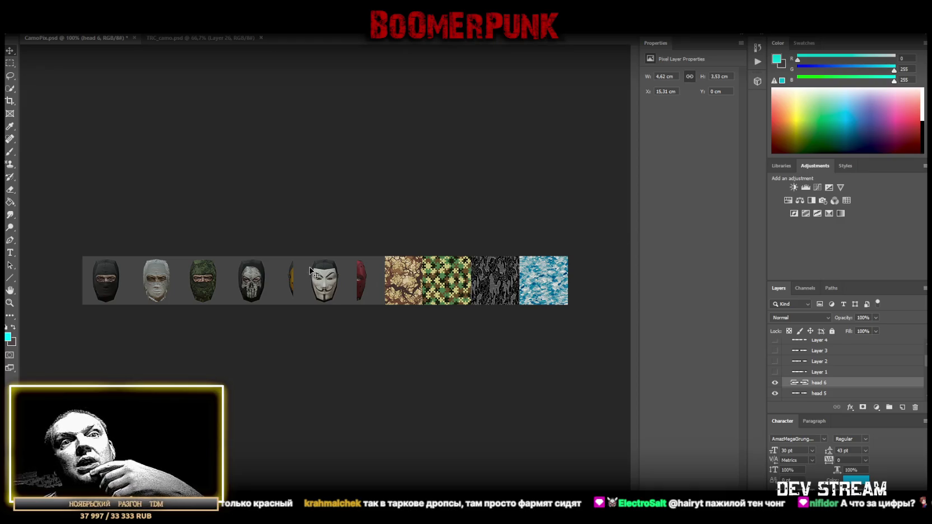
Line up the Guy Fawkes mask in the row right after the red mask
left_click_drag(323, 280, 400, 309)
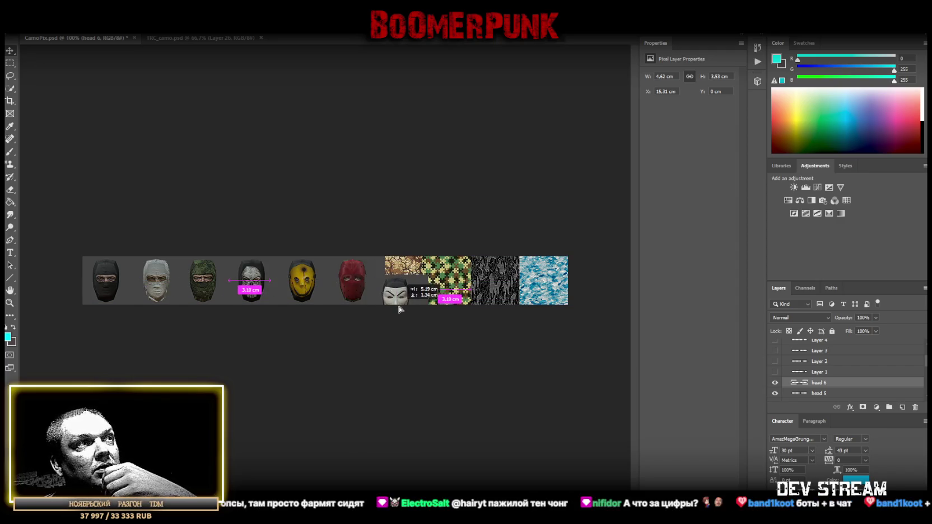
mouse_move(400, 309)
left_mouse_down()
mouse_move(400, 290)
mouse_move(399, 300)
left_mouse_up()
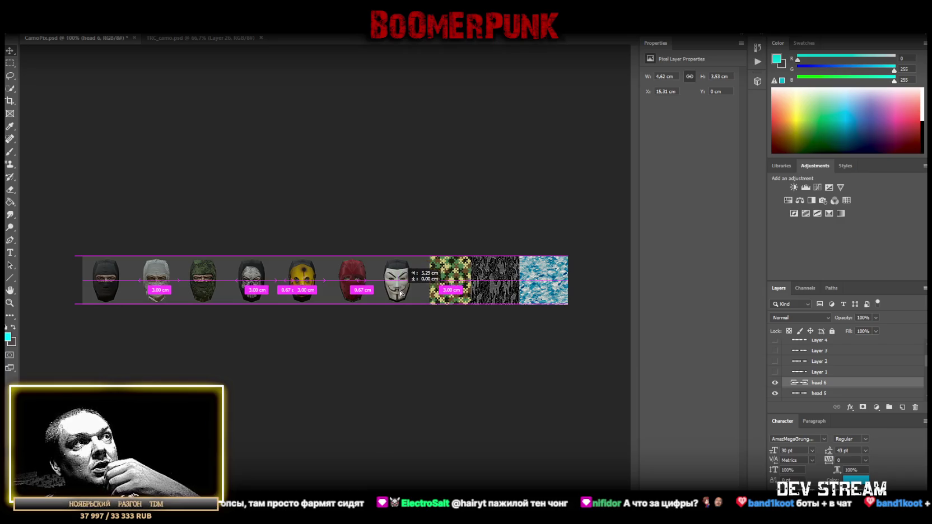
left_click_drag(400, 299, 401, 292)
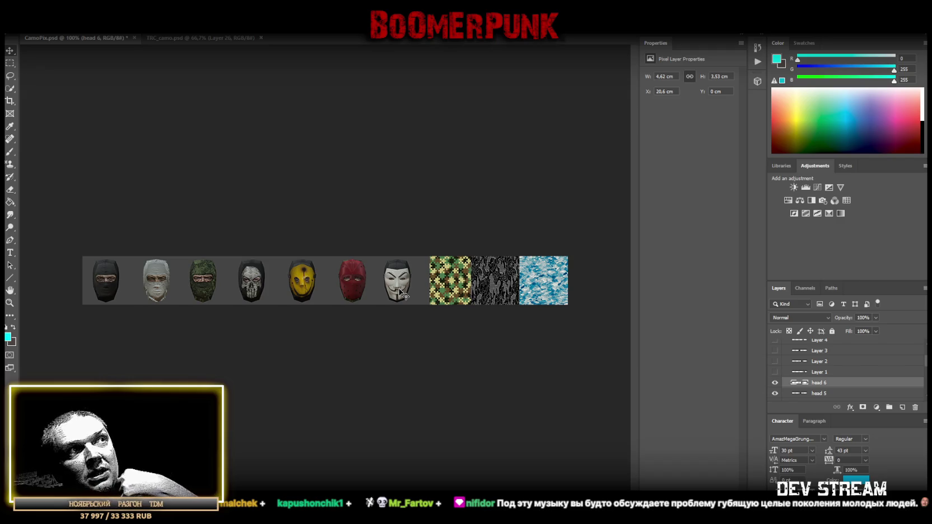
Preview the helmet and head images on Layers 1–3, leaving Layer 2 switched off
left_click(775, 371)
left_click(775, 371)
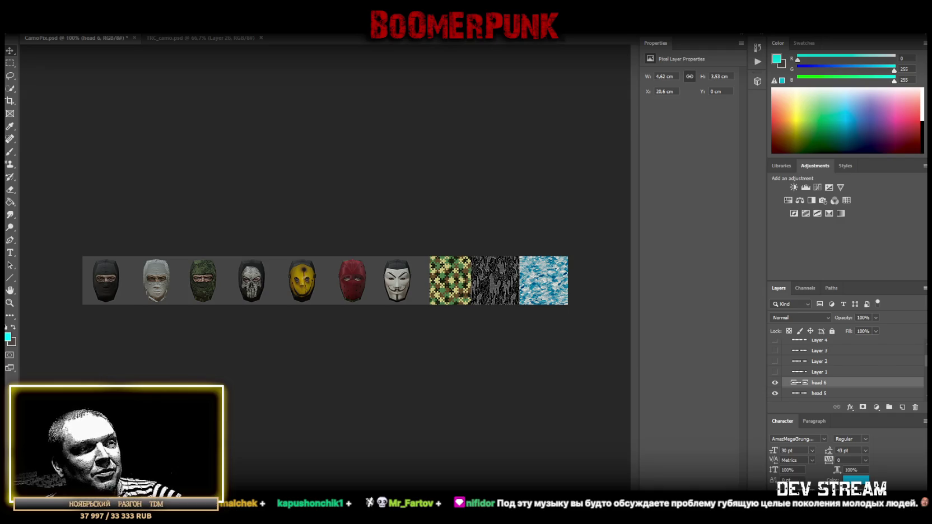
left_click(772, 373)
left_click(772, 372)
left_click(774, 362)
left_click(775, 350)
left_click(775, 350)
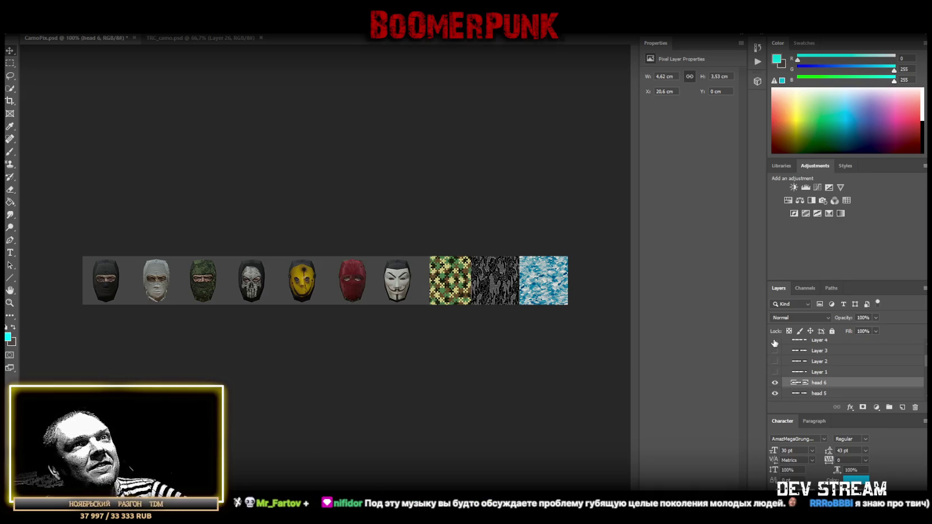
Preview Layers 4 and 5, then show the green helmet mask on Layer 6
left_click(774, 342)
left_click(774, 343)
scroll(790, 367, "up", 2)
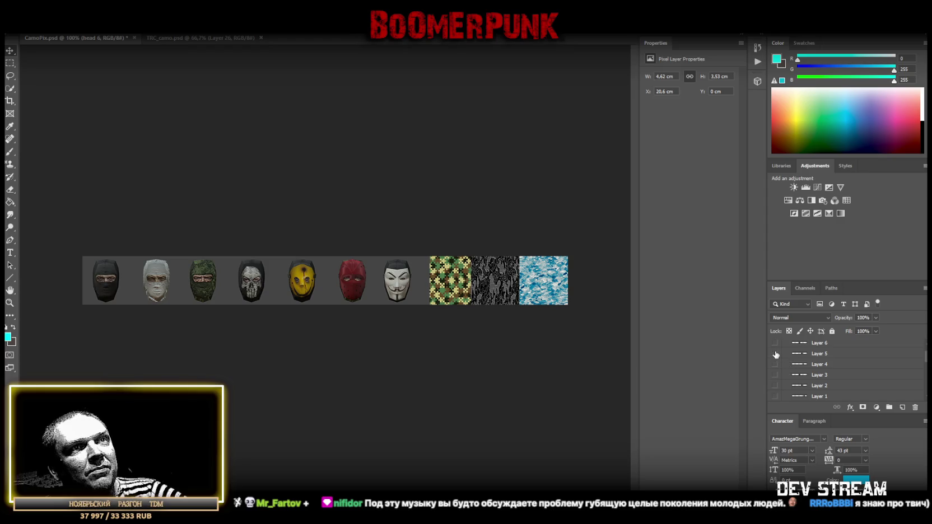
left_click(774, 354)
left_click(775, 354)
left_click(774, 343)
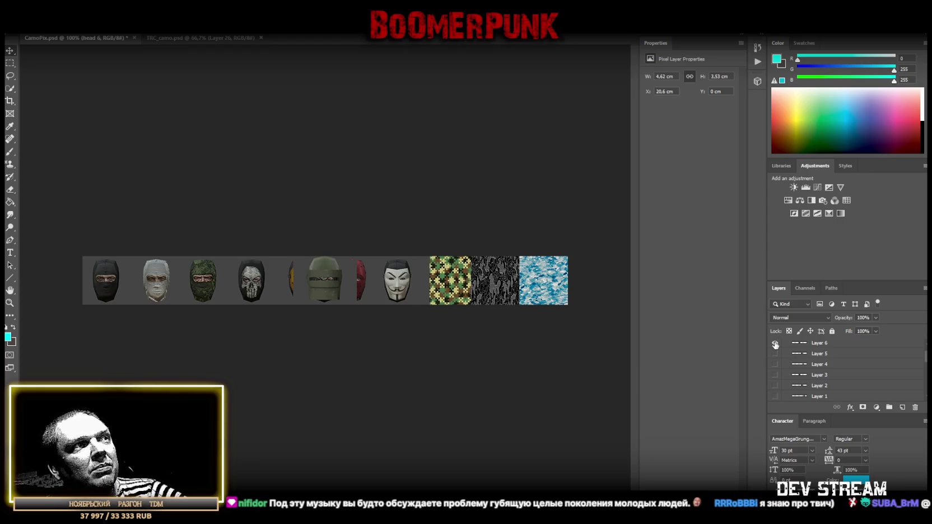
Move Layer 6 below Layer 1 and rename it 'head 7'
left_click_drag(813, 350, 829, 392)
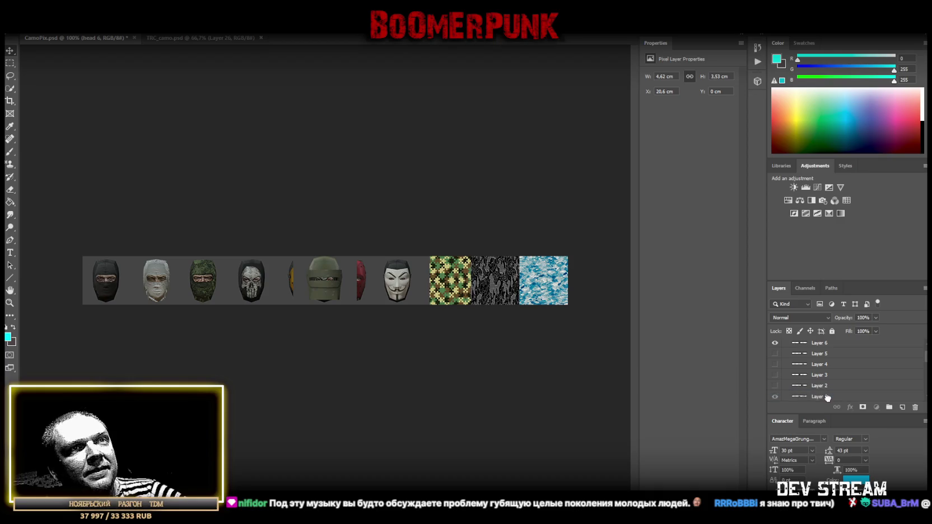
scroll(839, 387, "down", 2)
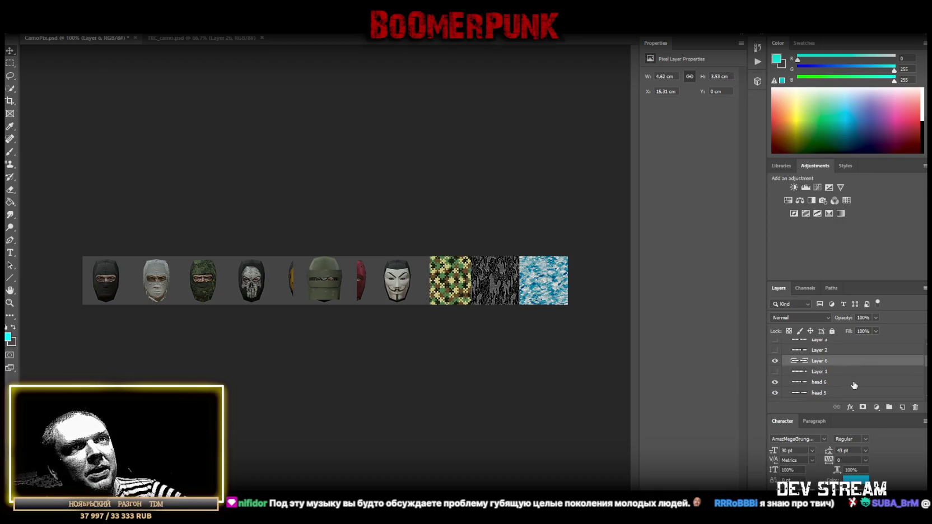
left_click_drag(825, 363, 824, 376)
double_click(820, 371)
type("head 7")
key("Return")
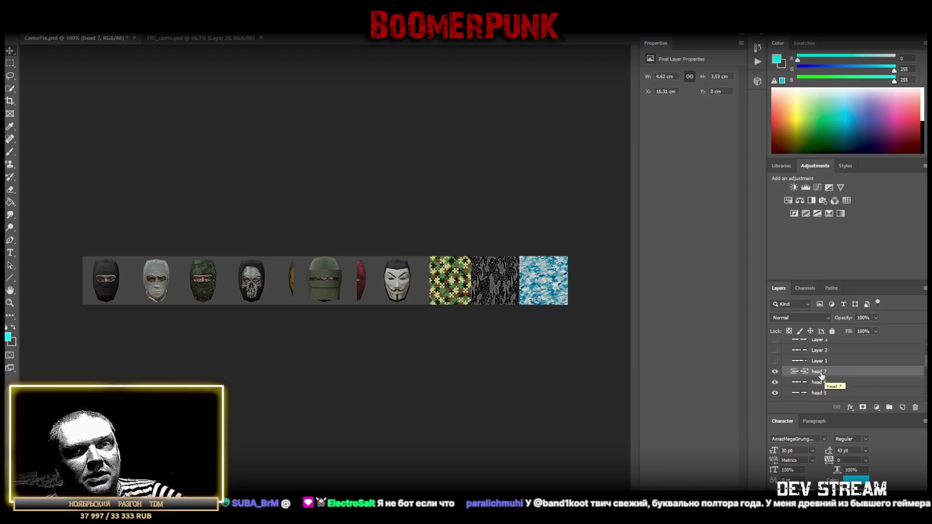
Place the green helmet mask in the row right after the Guy Fawkes mask
left_click_drag(325, 284, 456, 291)
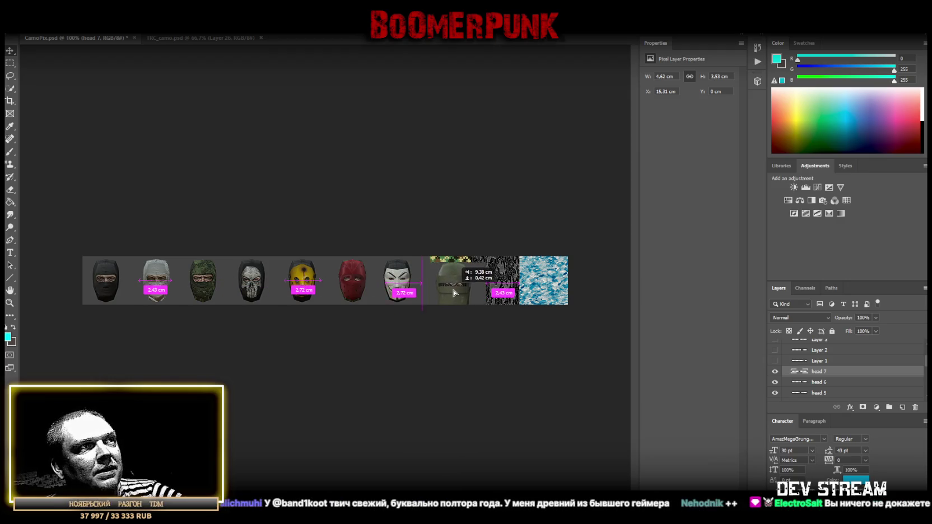
mouse_move(456, 291)
left_mouse_down()
mouse_move(450, 302)
mouse_move(451, 289)
left_mouse_up()
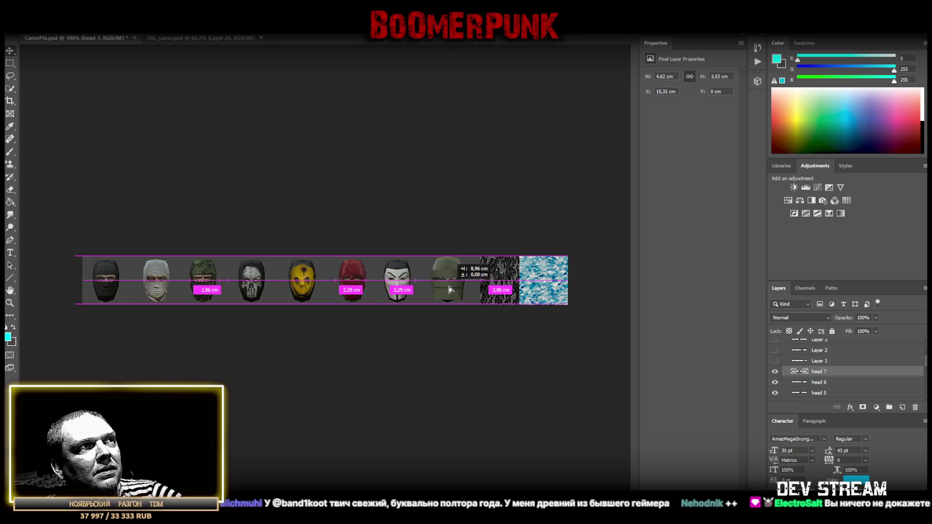
mouse_move(451, 288)
left_mouse_down()
mouse_move(456, 277)
mouse_move(445, 270)
mouse_move(447, 282)
left_mouse_up()
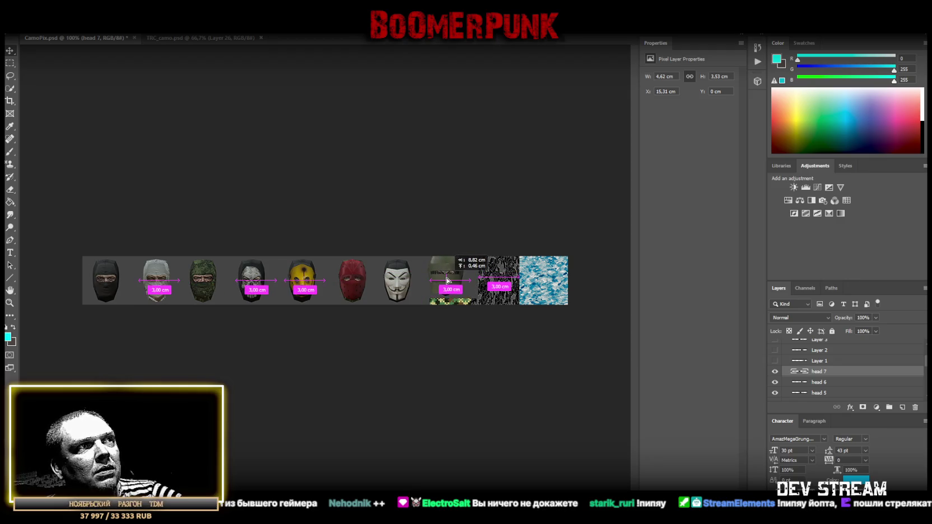
left_click_drag(447, 282, 446, 281)
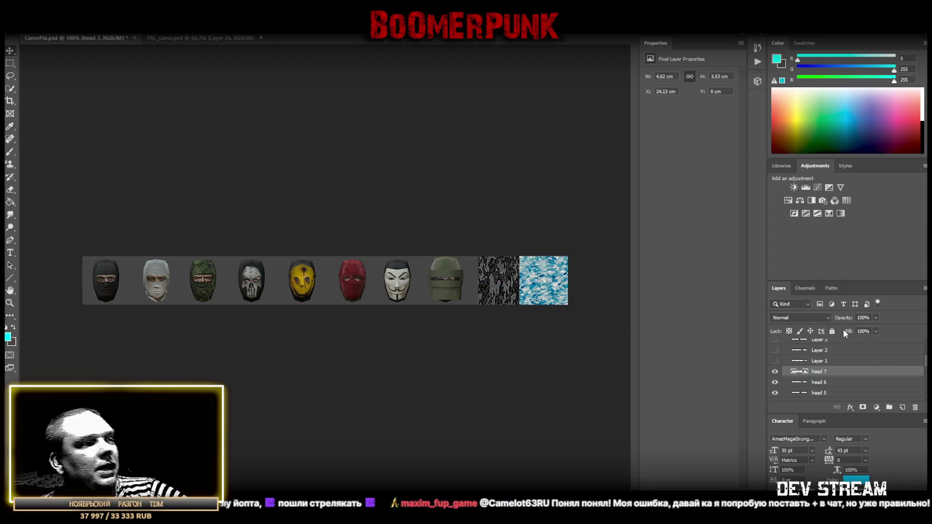
Preview the heads on Layers 1–4 and show the helmeted soldier head on Layer 5
left_click(775, 361)
left_click(775, 361)
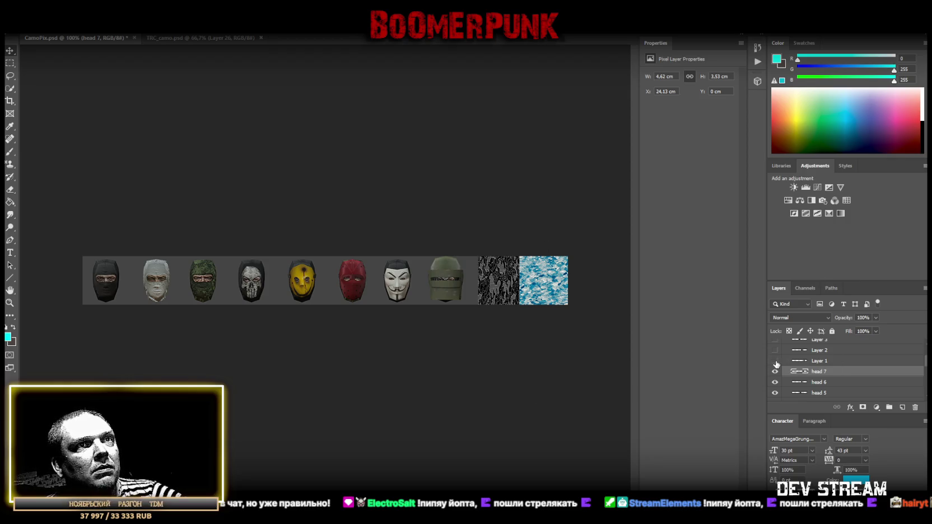
left_click(775, 350)
left_click(775, 351)
left_click(775, 341)
left_click(775, 342)
scroll(798, 376, "up", 2)
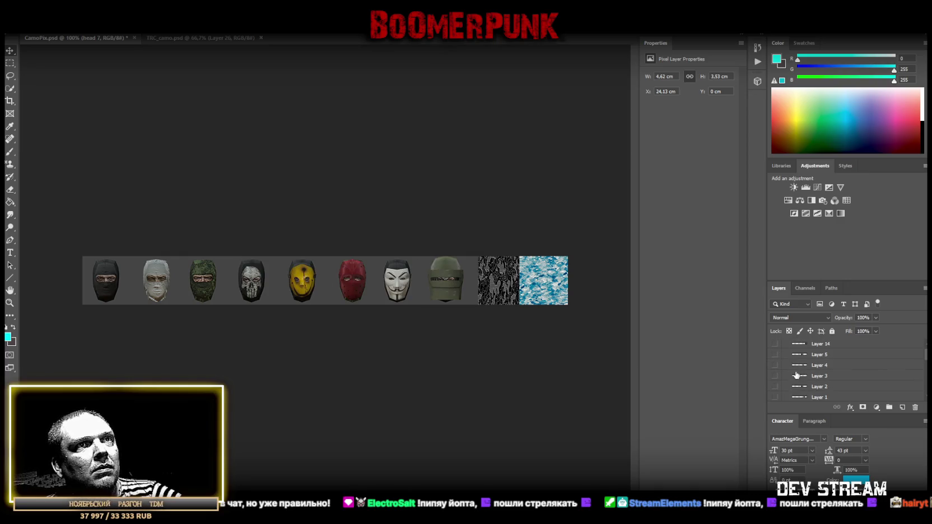
left_click(775, 365)
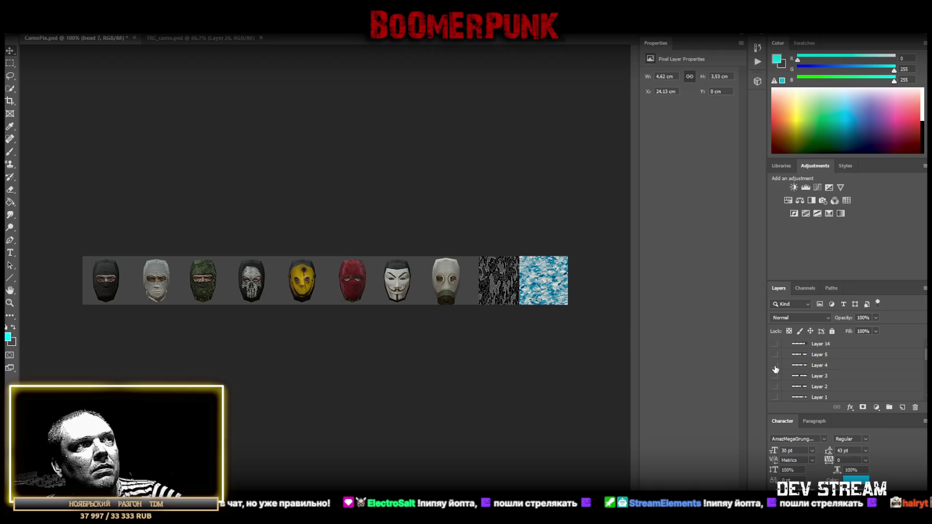
left_click(774, 367)
left_click(774, 354)
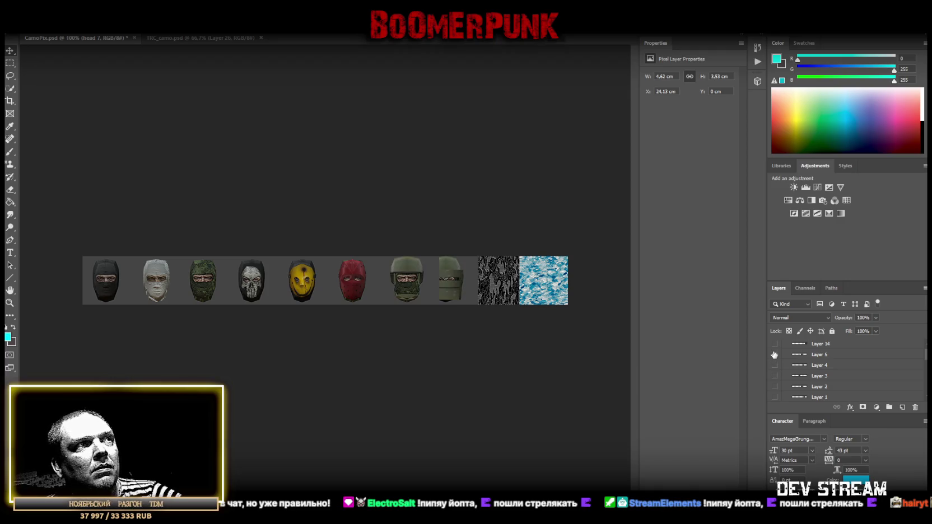
Move Layer 5 above head 7, rename it 'head 8', and place it after the green mask
mouse_move(471, 286)
left_mouse_down()
mouse_move(537, 310)
mouse_move(470, 286)
left_mouse_up()
scroll(829, 371, "up", 2)
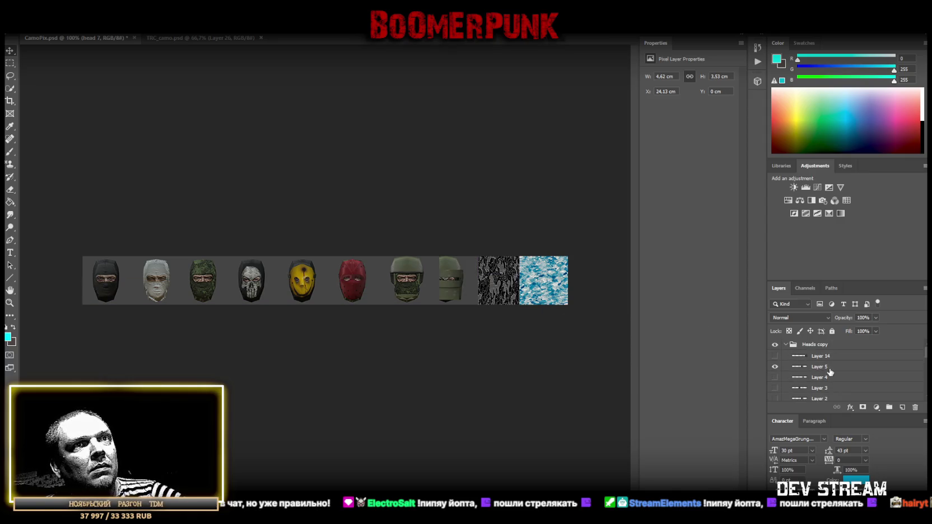
left_click_drag(819, 370, 829, 374)
double_click(818, 374)
type("he")
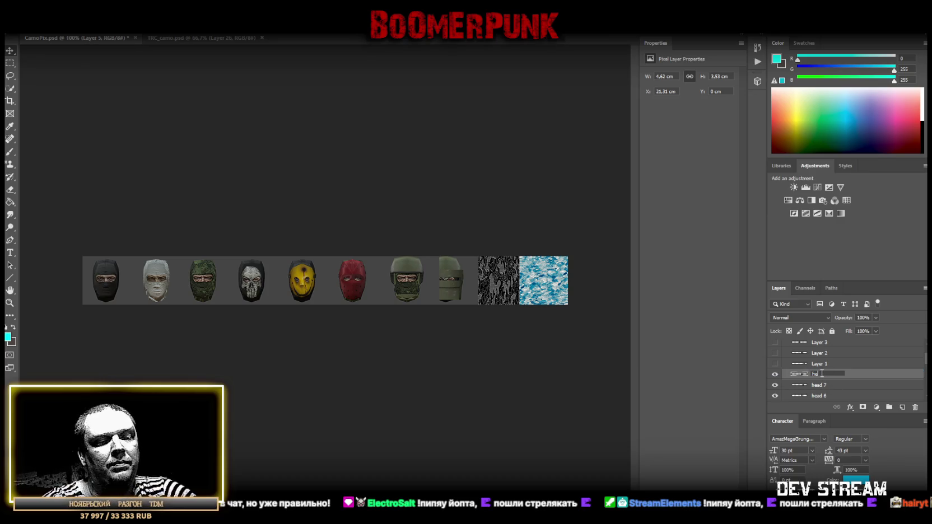
type("ad 8")
key("Return")
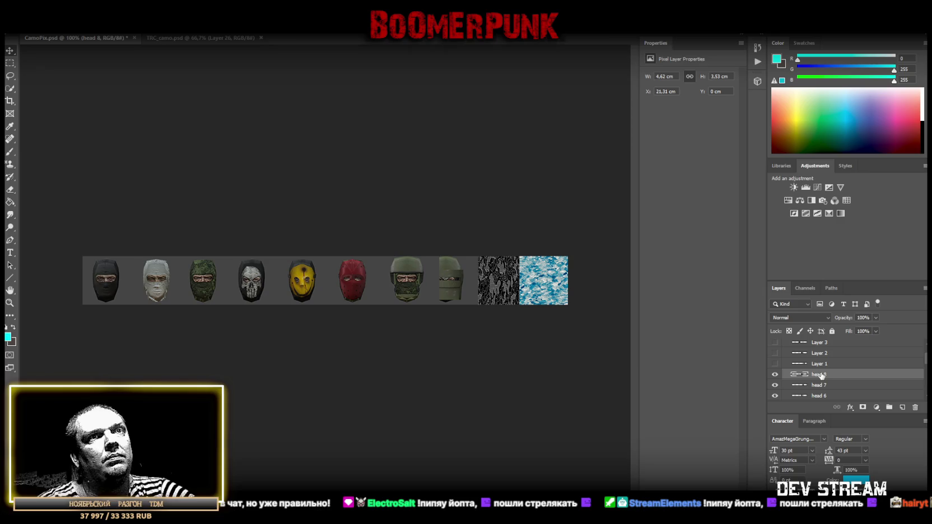
mouse_move(407, 282)
left_mouse_down()
mouse_move(505, 308)
mouse_move(492, 279)
left_mouse_up()
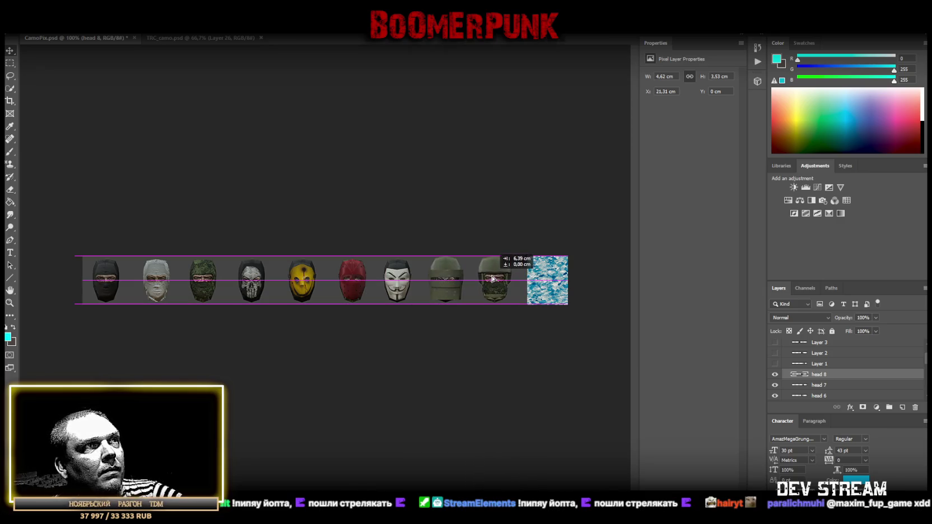
mouse_move(491, 279)
left_mouse_down()
mouse_move(496, 268)
mouse_move(484, 268)
mouse_move(494, 268)
mouse_move(492, 279)
left_mouse_up()
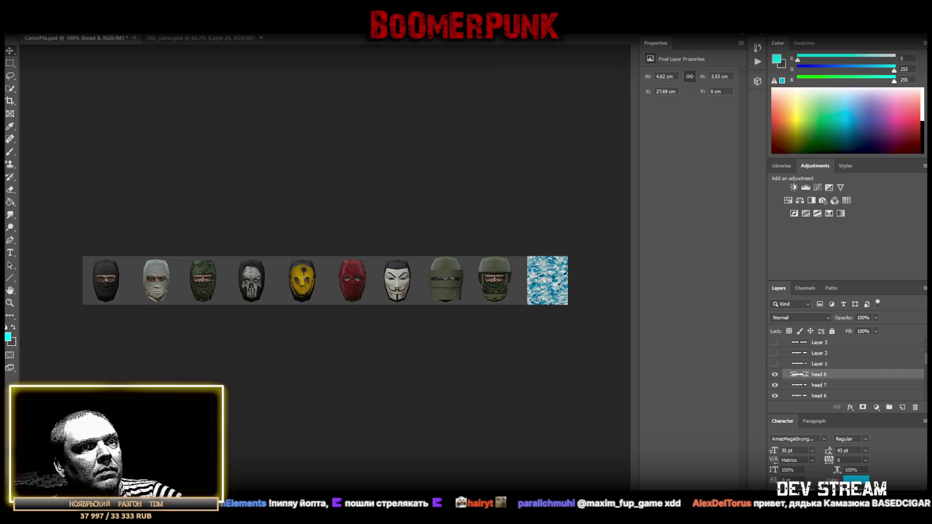
Preview Layers 2 and 3, then show the gas-mask head on Layer 4
left_click(774, 353)
left_click(774, 353)
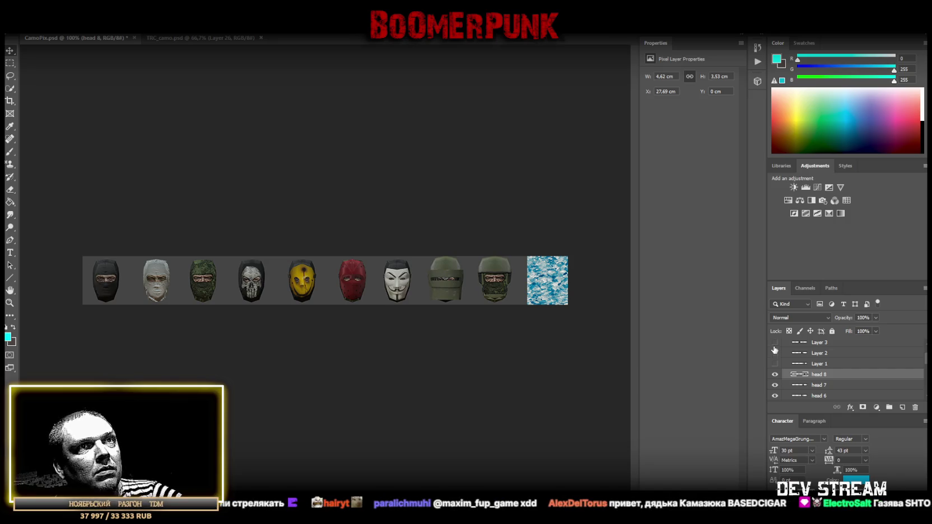
left_click(774, 342)
left_click(775, 343)
scroll(786, 356, "up", 1)
scroll(785, 360, "up", 1)
left_click(774, 356)
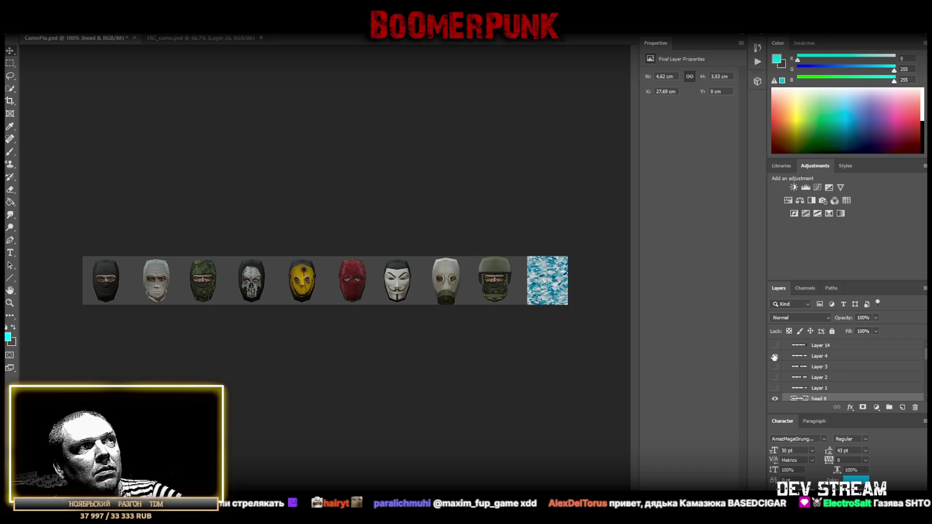
Move Layer 4 just above head 8 and rename it 'head 9'
left_click_drag(813, 357, 827, 386)
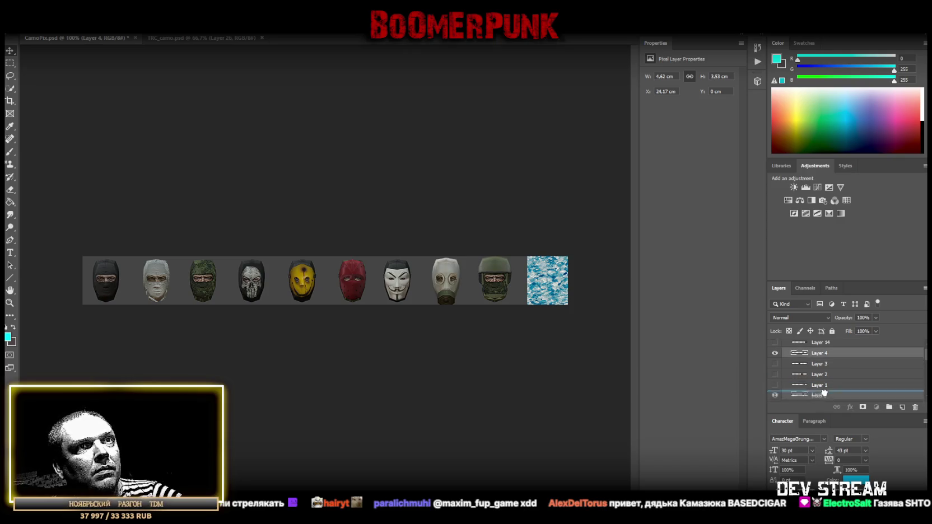
double_click(818, 385)
type("head")
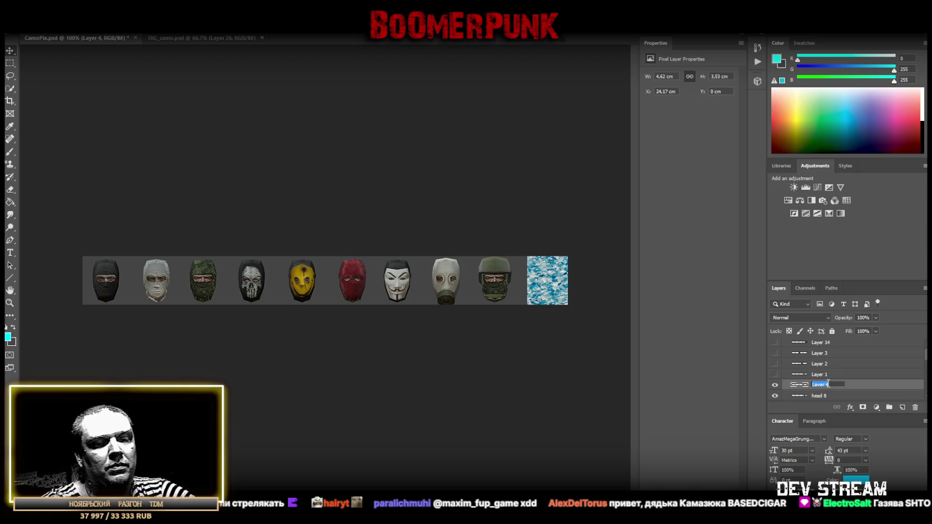
type(" 9")
key("Return")
Place the gas-mask head evenly spaced at the end of the row as the tenth mask
left_click_drag(448, 291, 550, 291)
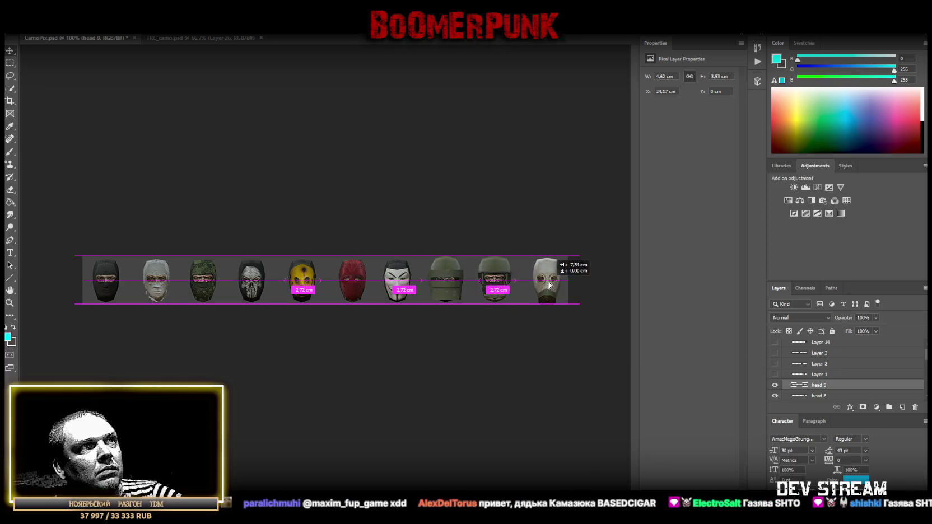
left_click_drag(548, 286, 546, 280)
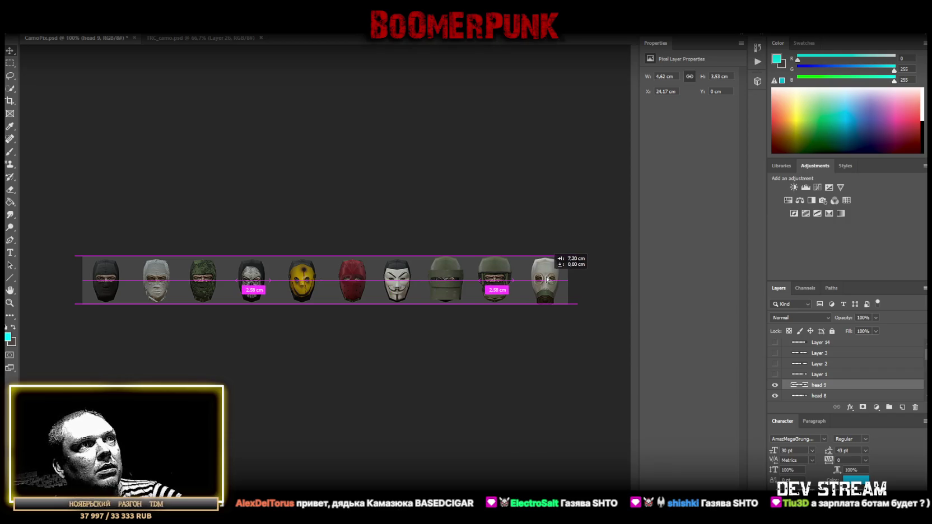
mouse_move(546, 280)
left_mouse_down()
mouse_move(549, 266)
mouse_move(536, 302)
left_mouse_up()
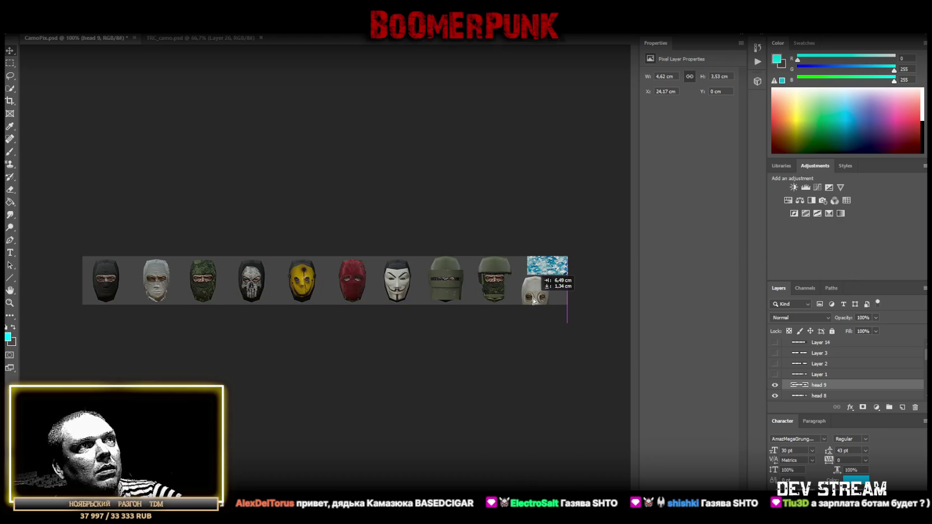
mouse_move(537, 302)
left_mouse_down()
mouse_move(547, 299)
mouse_move(542, 254)
mouse_move(554, 273)
mouse_move(543, 283)
left_mouse_up()
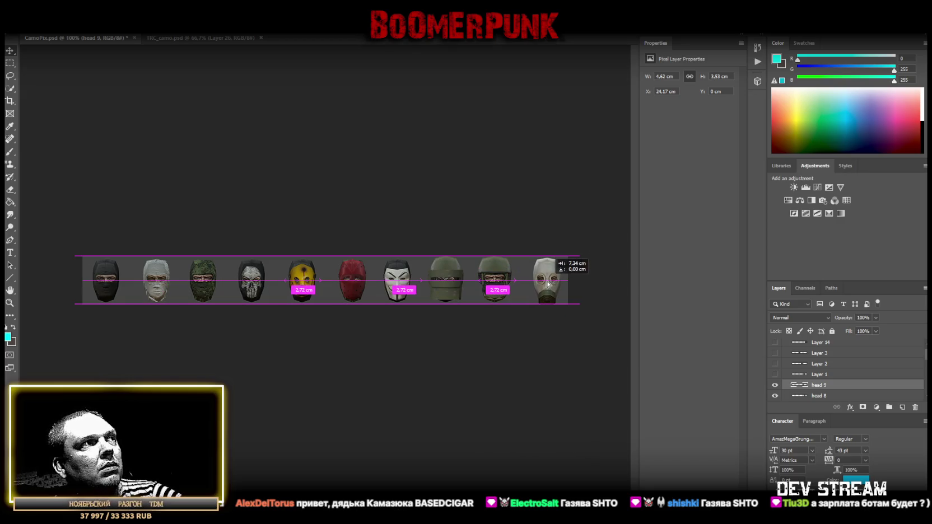
left_click_drag(544, 284, 553, 286)
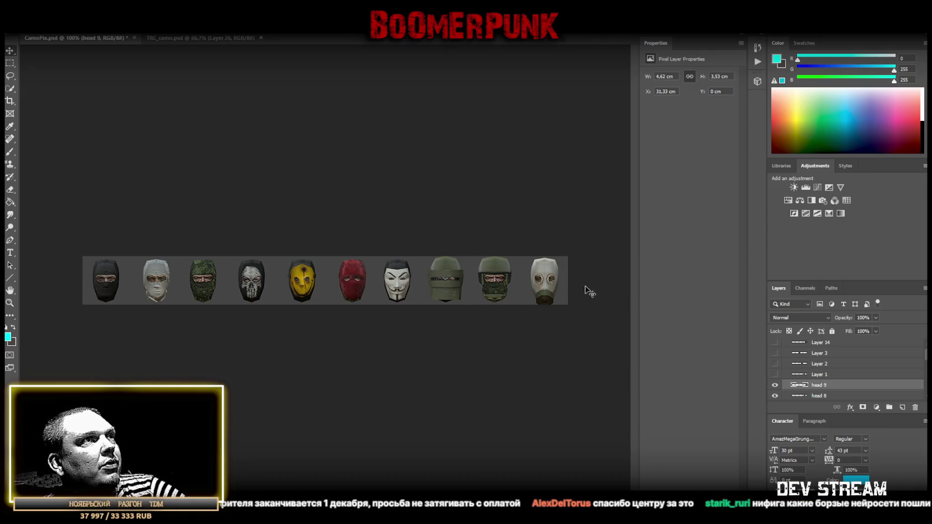
Save CamoPix.psd with Ctrl+S
key("ctrl+s")
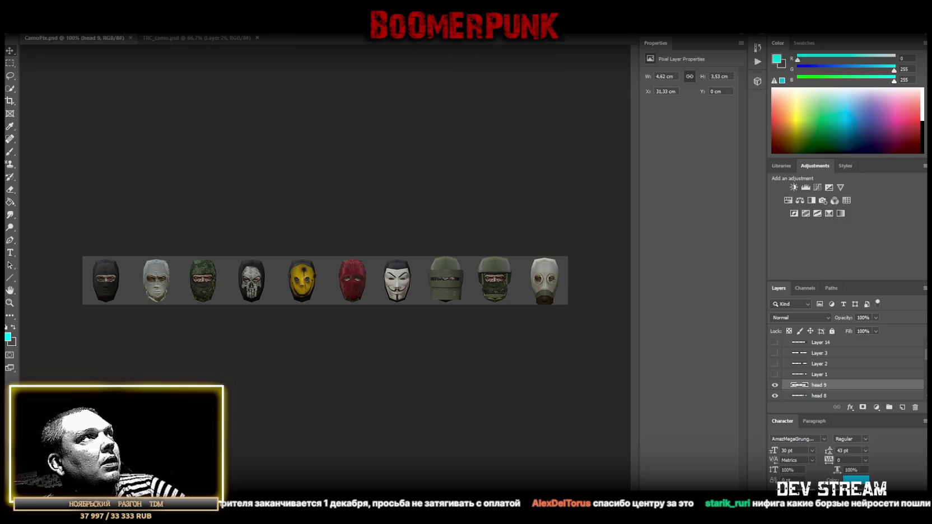
key("alt+f")
key("Right")
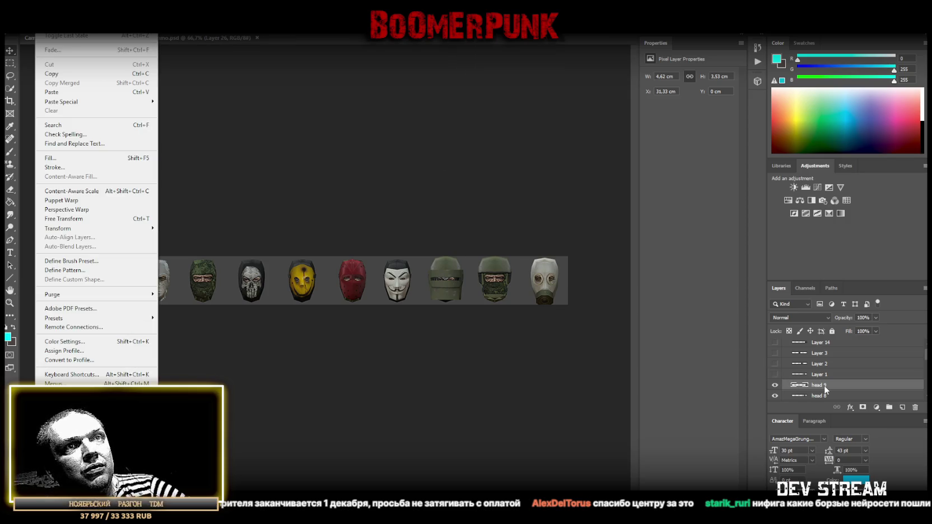
key("Escape")
Select the head layers and gather them into a new group, Group 7
scroll(826, 386, "down", 3)
scroll(828, 389, "down", 3)
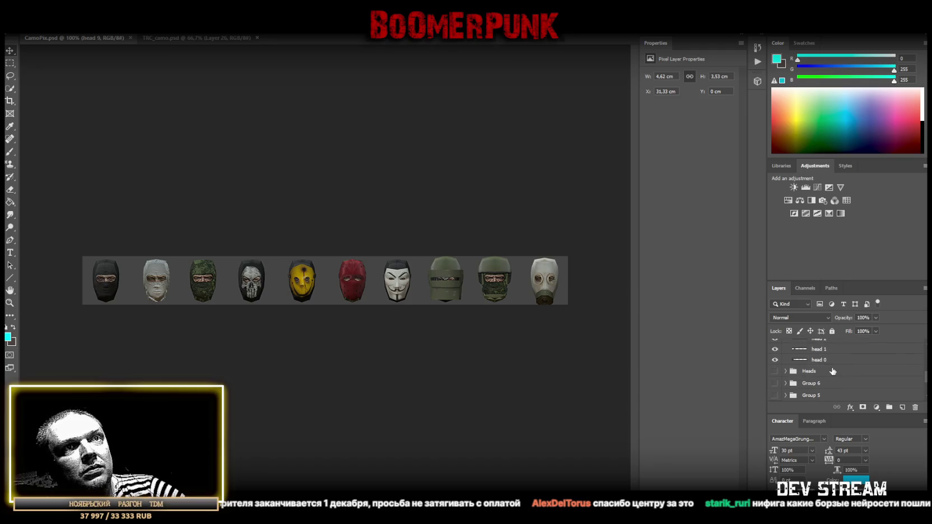
left_click(831, 360, "shift")
left_click_drag(851, 365, 888, 407)
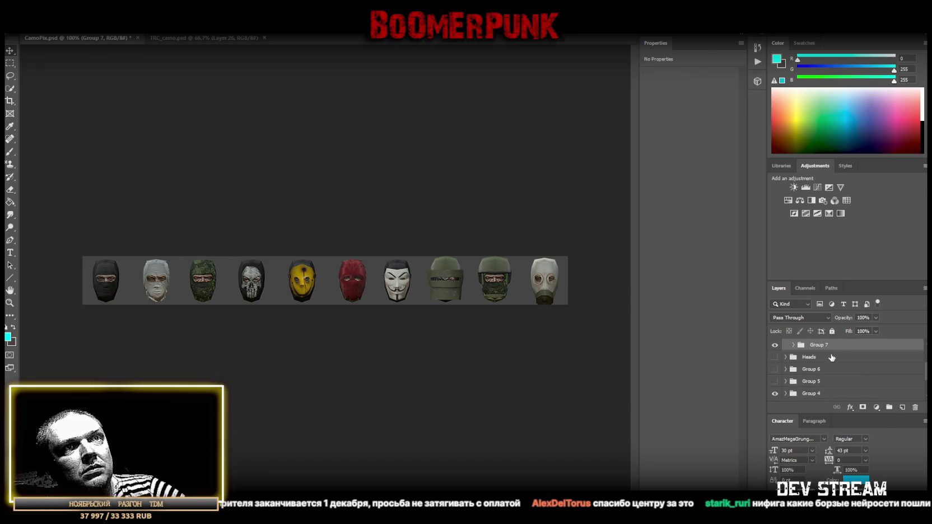
scroll(826, 361, "up", 2)
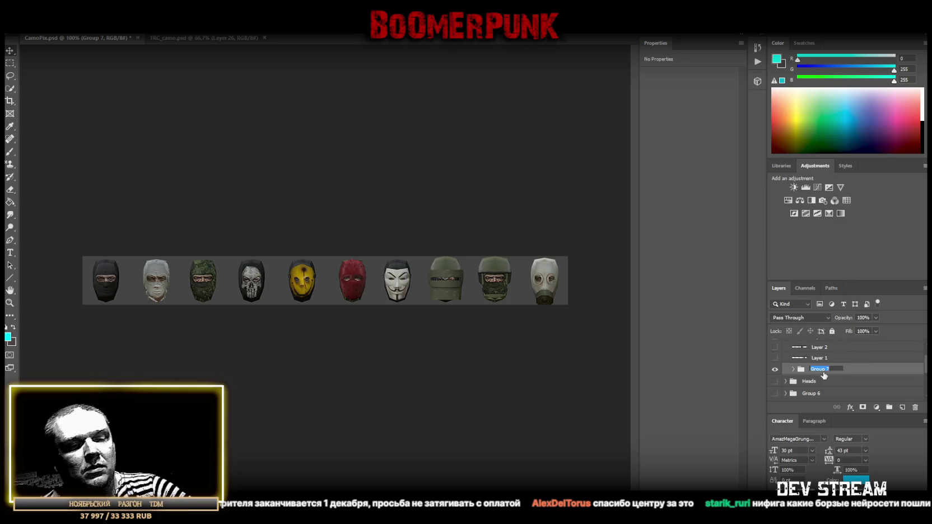
Name the new group 'Head 1' and move it to the top of the Layers panel
type("Head 1")
key("Return")
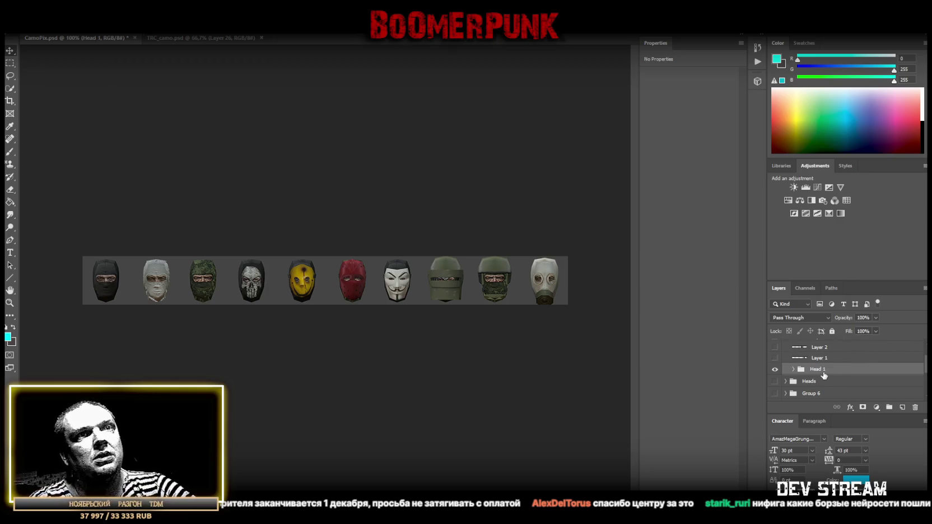
left_click(805, 383)
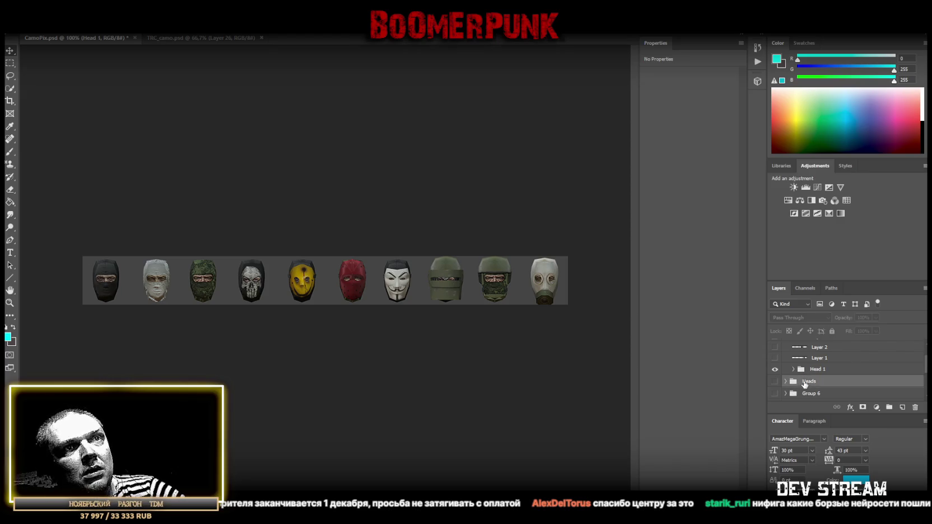
left_click(813, 370)
left_click_drag(813, 371, 810, 333)
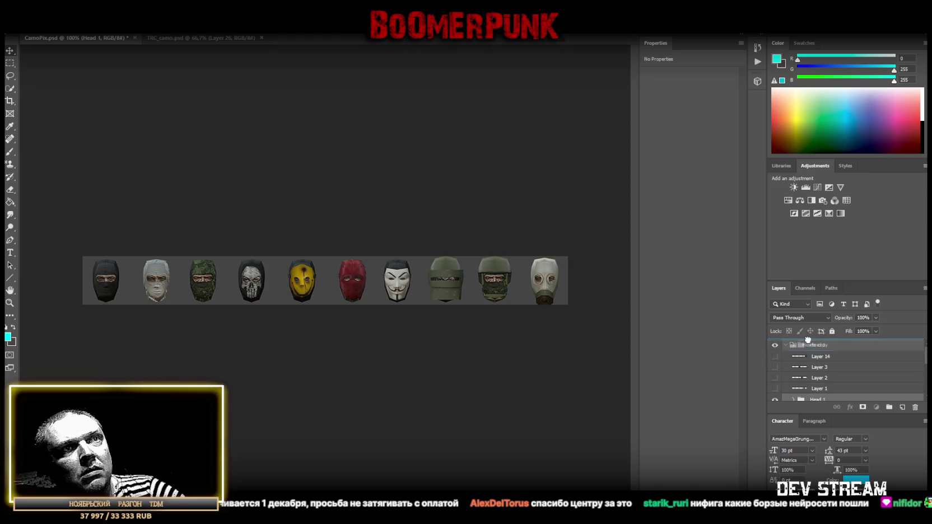
left_click_drag(809, 339, 819, 346)
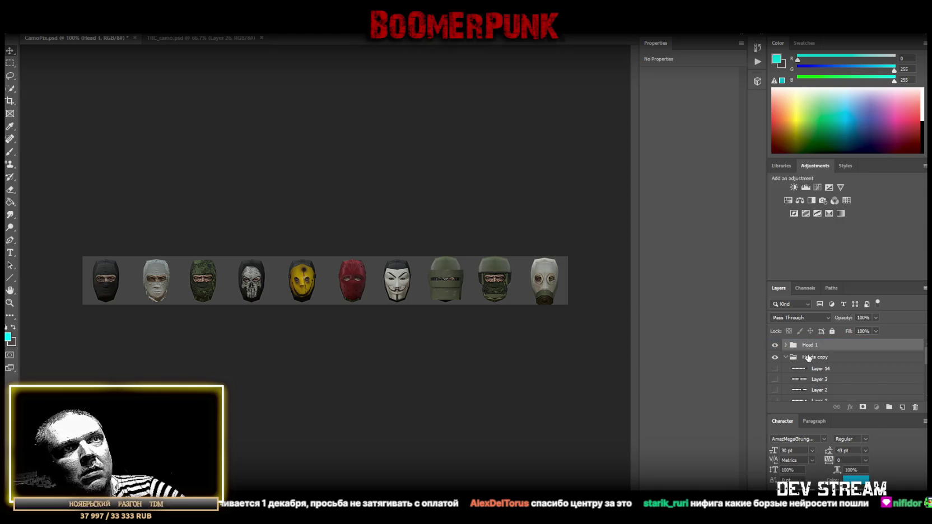
Rename the Heads copy group to 'Head 2' and move it toward the top
left_click(808, 357)
double_click(815, 358)
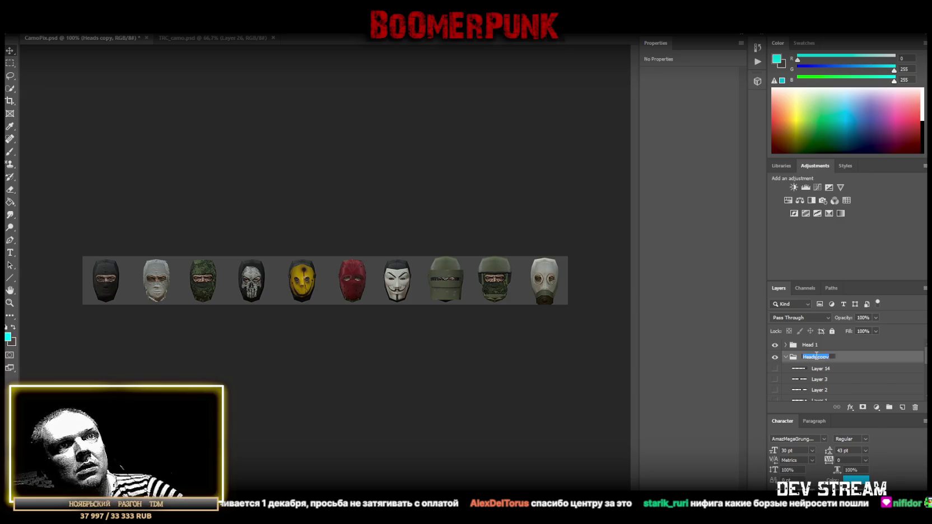
left_click(815, 356)
key("Return")
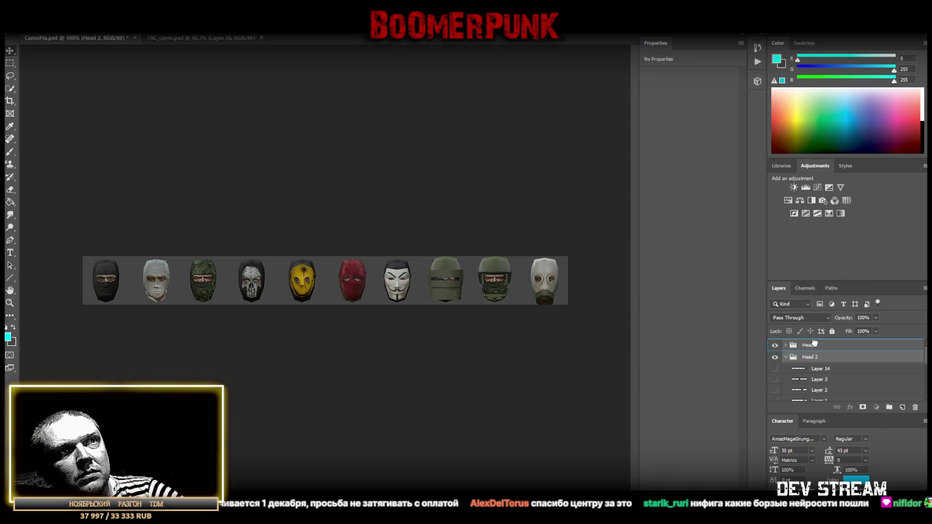
left_click_drag(814, 343, 815, 345)
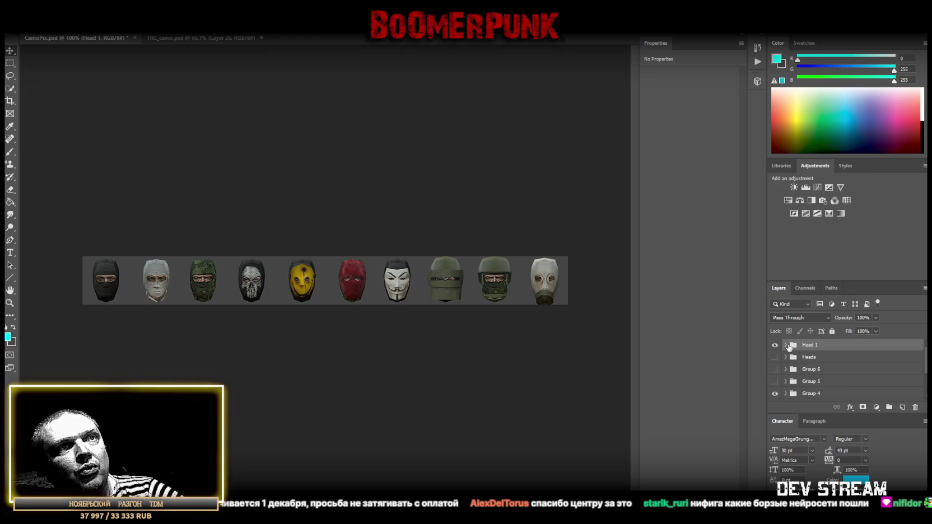
Put Head 2 above Head 1, collapse both groups, and hide Head 2
left_click(786, 344)
left_click_drag(813, 360, 818, 345)
left_click(786, 346)
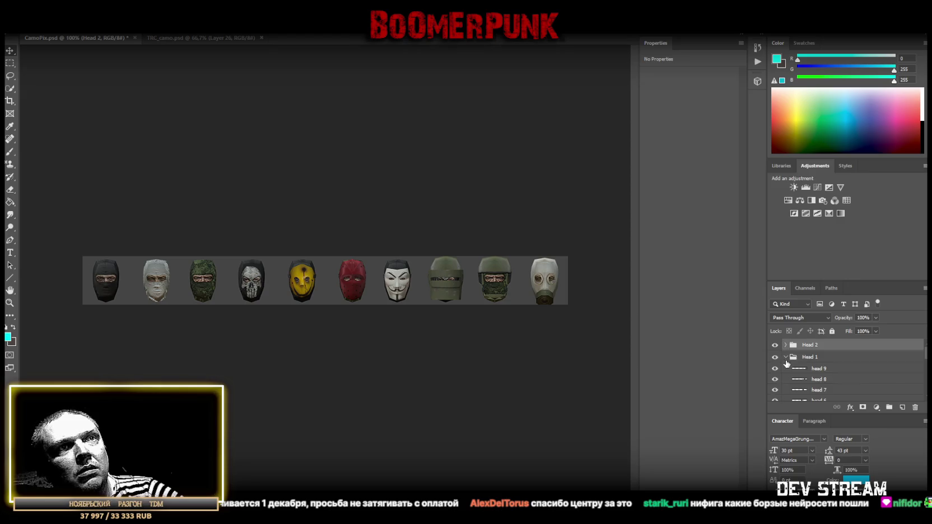
left_click(785, 357)
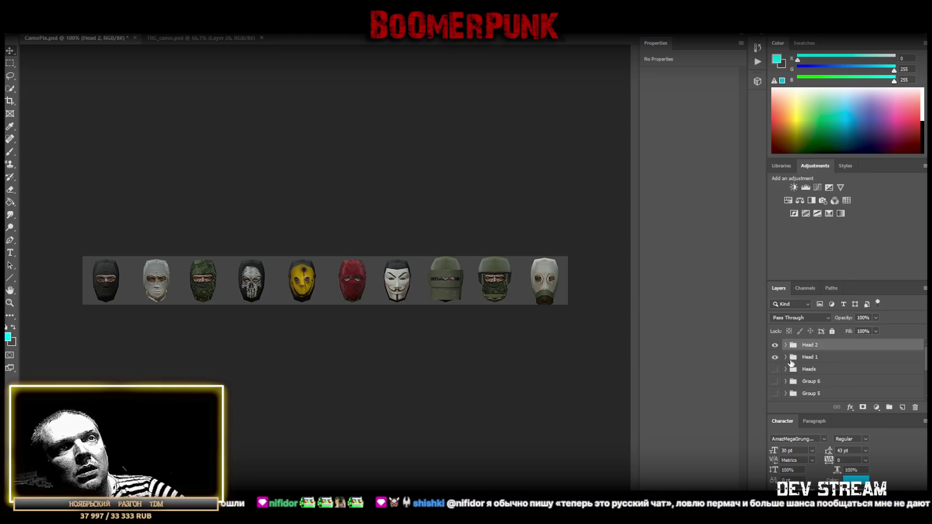
scroll(790, 362, "down", 1)
scroll(788, 367, "down", 1)
scroll(801, 386, "down", 2)
scroll(819, 387, "up", 3)
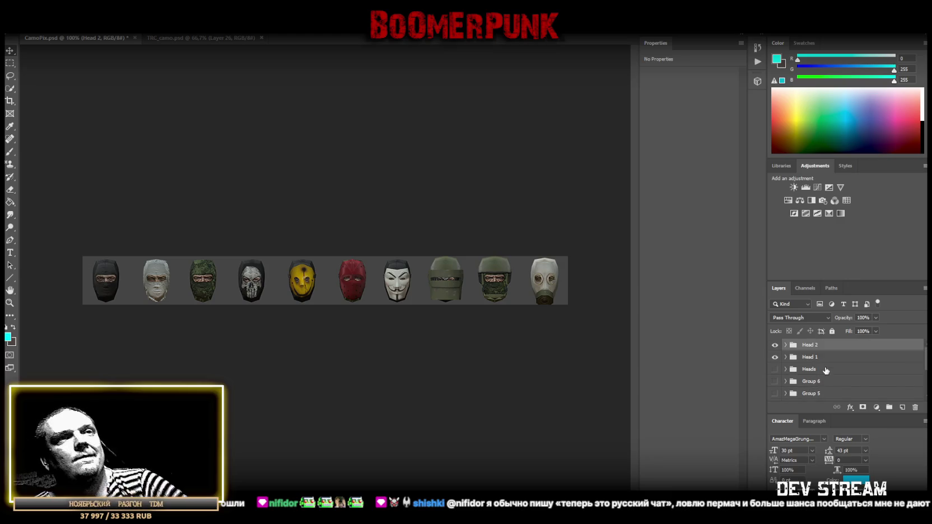
left_click(775, 345)
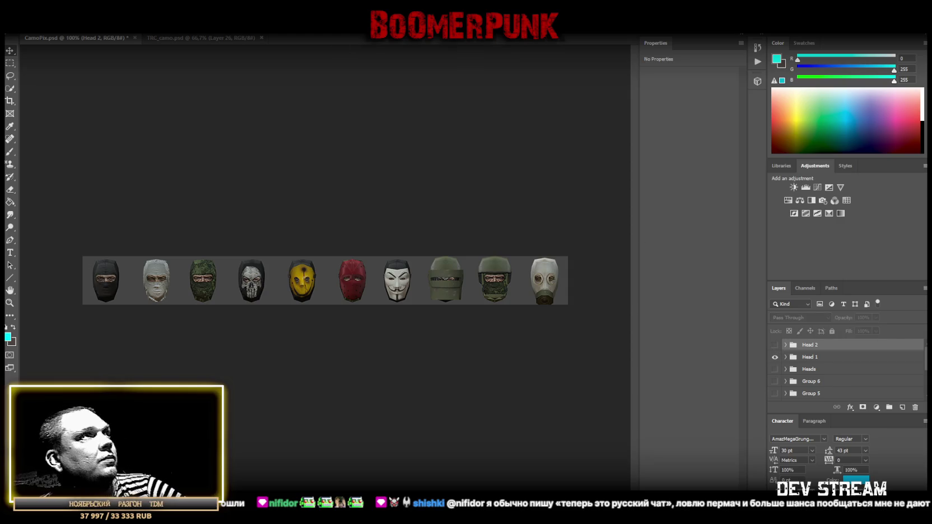
left_click(26, 27)
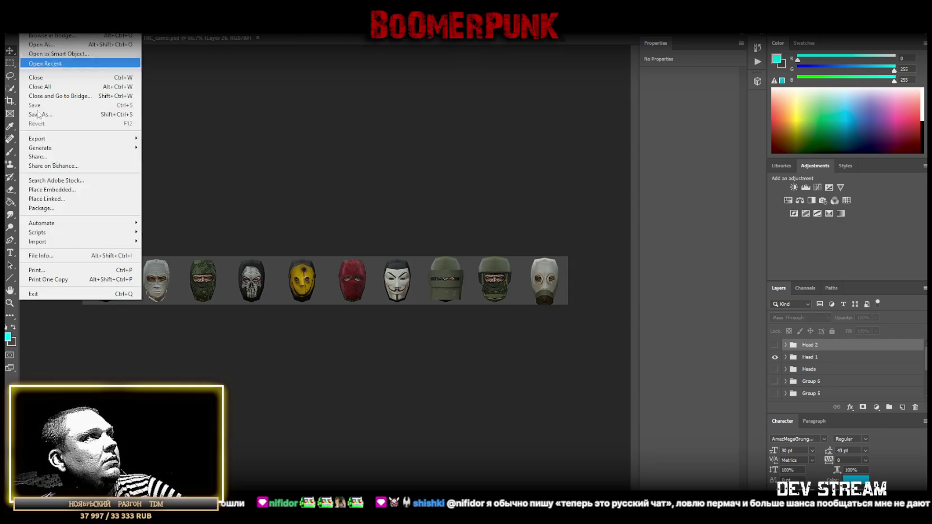
left_click(67, 114)
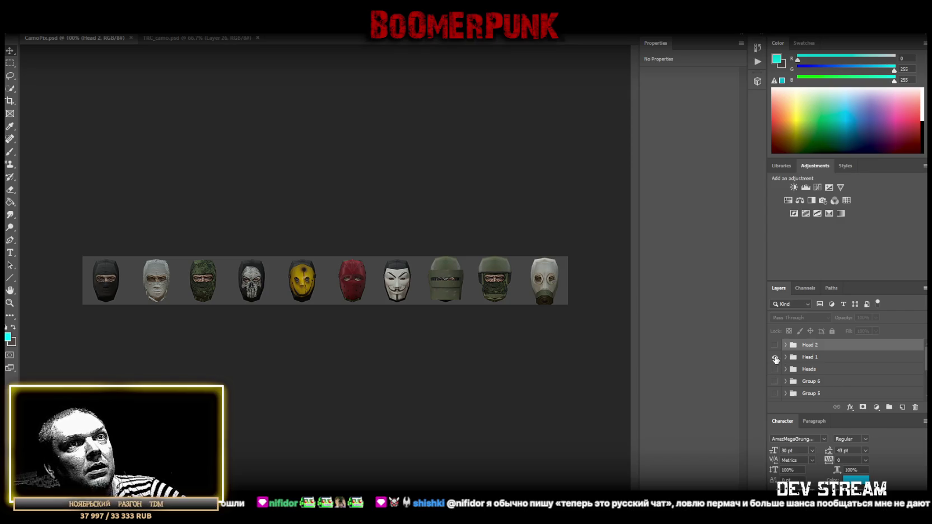
left_click(776, 345)
Expand Head 2 and compare its layers, leaving Layer 3's heads visible
left_click(785, 344)
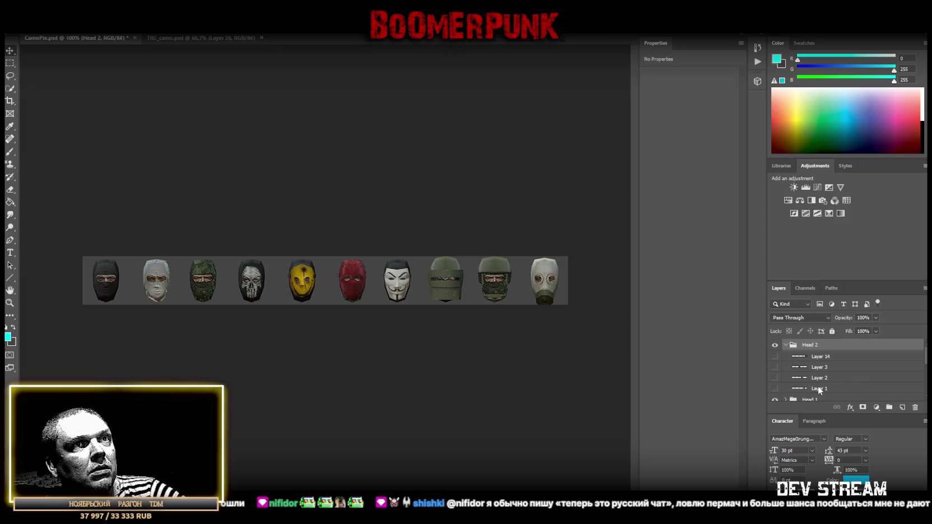
scroll(776, 391, "down", 1)
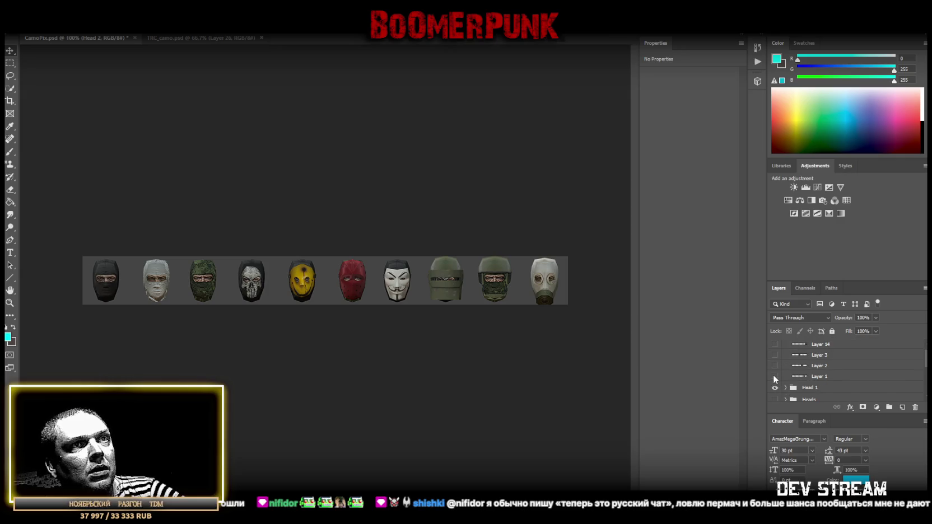
left_click(775, 378)
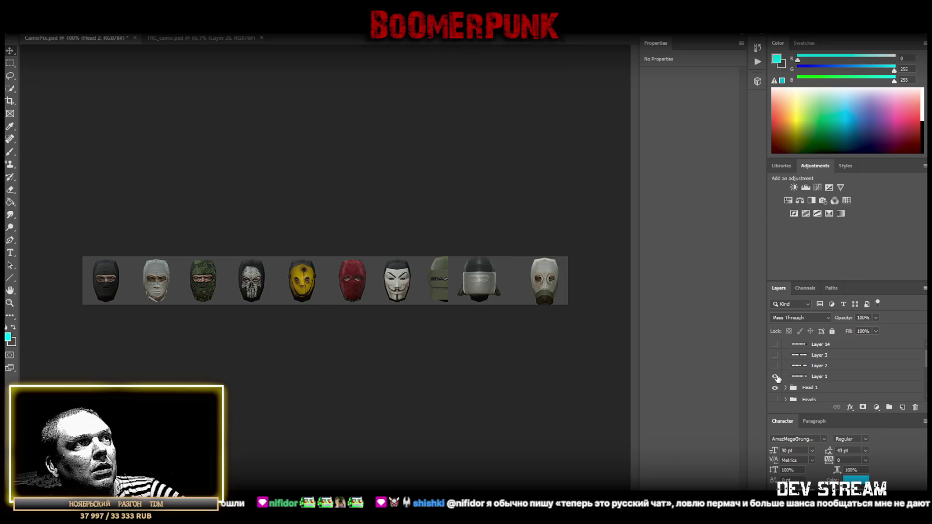
left_click(776, 378)
left_click(776, 377)
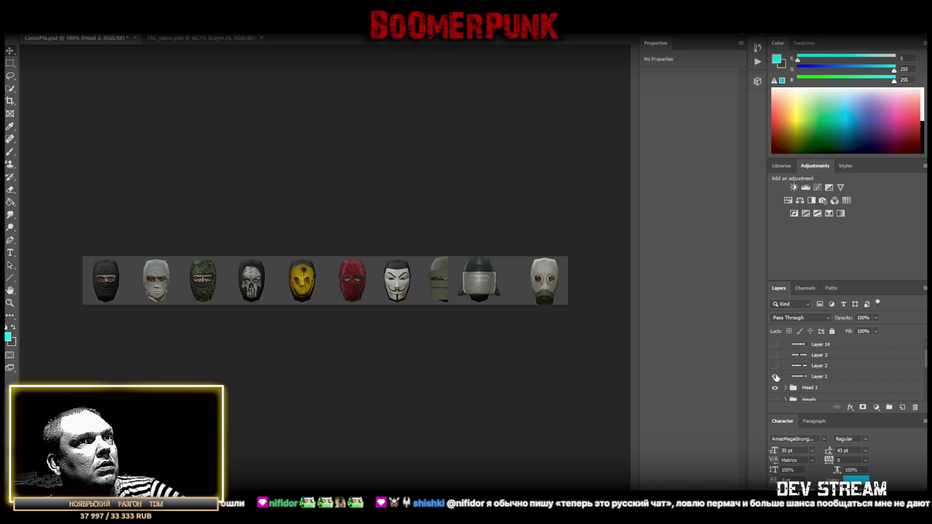
left_click(776, 378)
left_click(776, 366)
left_click(775, 366)
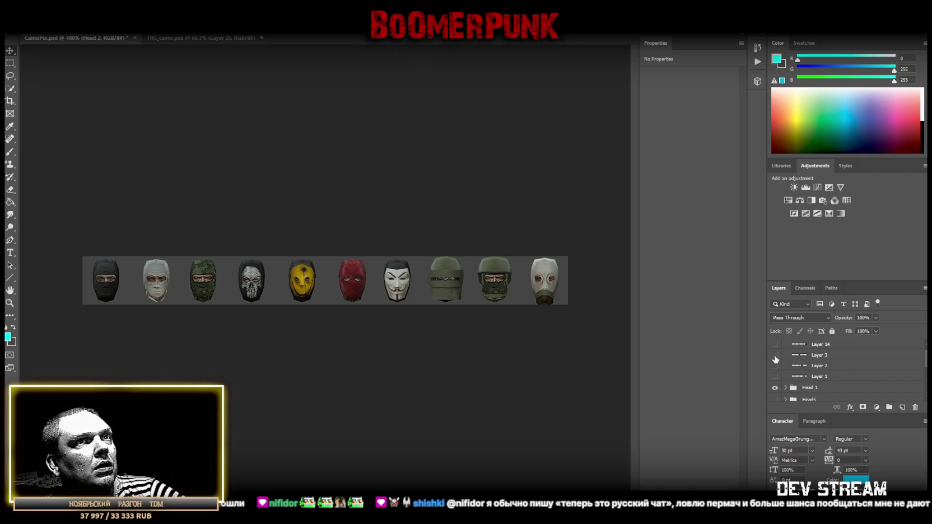
left_click(775, 356)
Move Layer 3 below Layer 1, rename it 'head 10', and place its gas mask in the first slot
left_click_drag(829, 359, 827, 384)
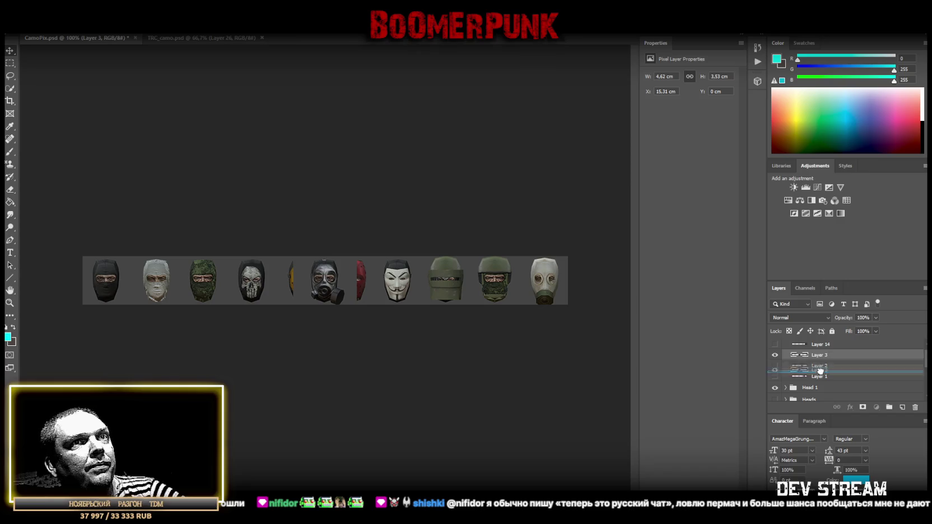
double_click(826, 378)
type("head 1")
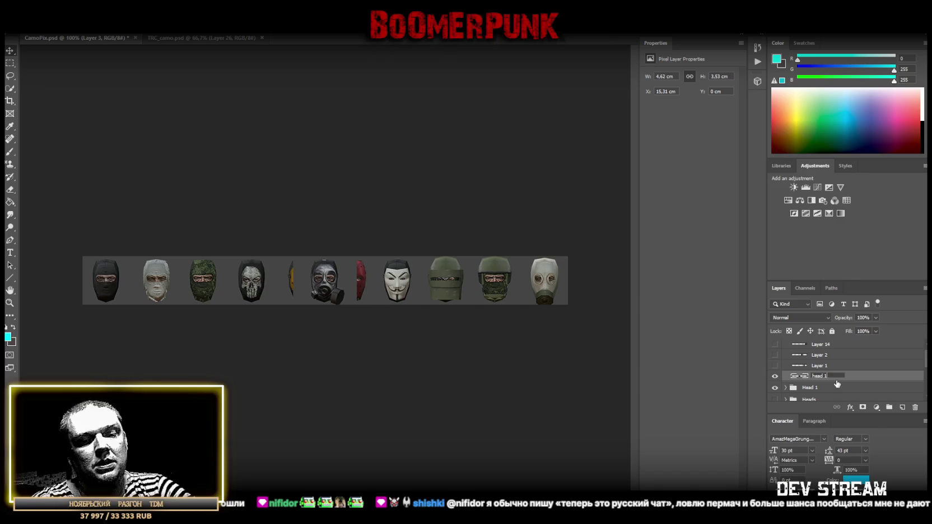
type("0")
key("Return")
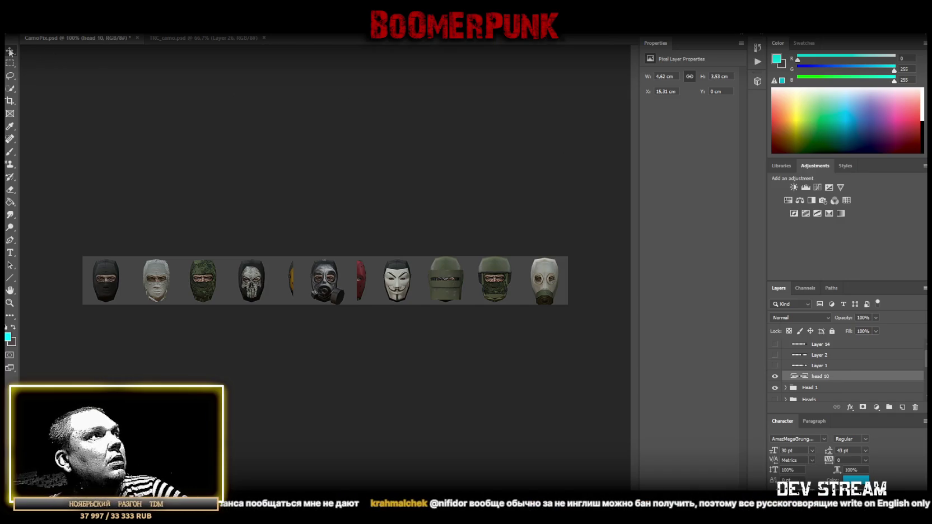
mouse_move(338, 284)
left_mouse_down()
mouse_move(96, 311)
mouse_move(115, 284)
left_mouse_up()
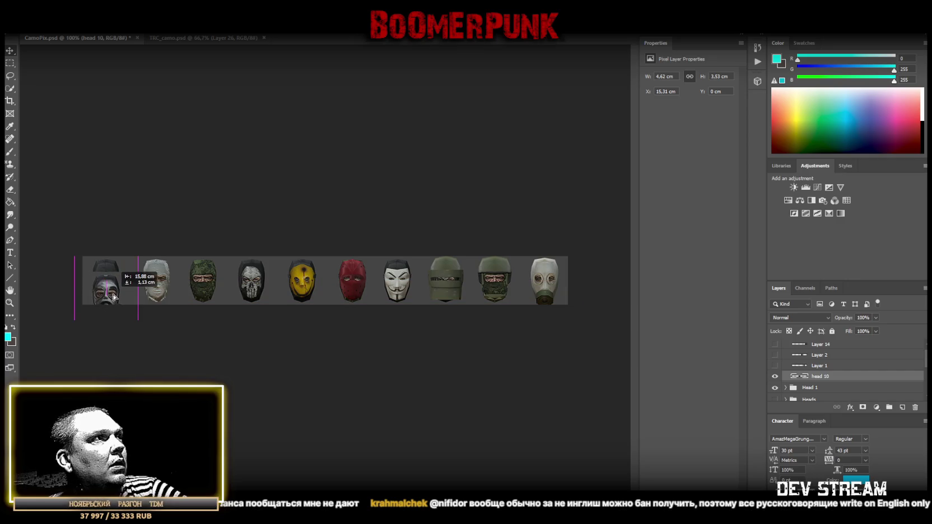
left_click_drag(114, 283, 117, 286)
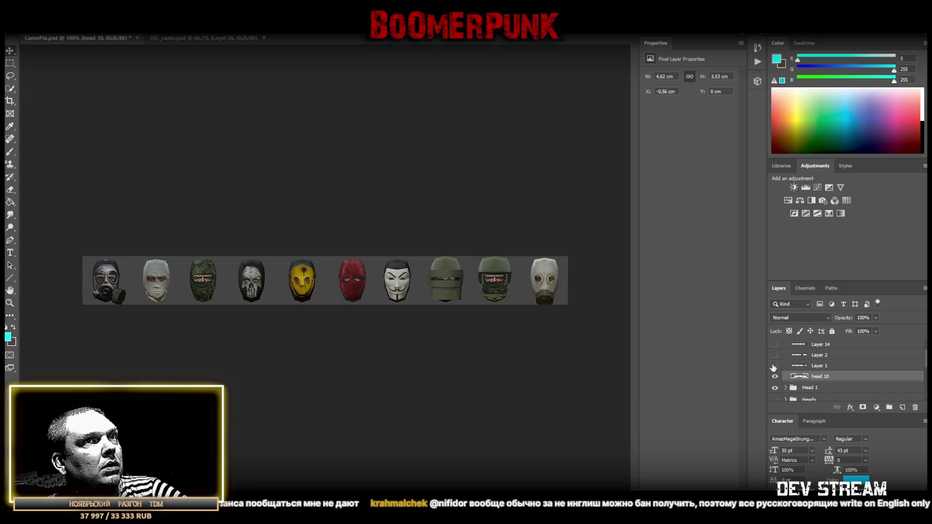
Show Layer 2's gas mask and rename Layer 2 to 'head 11'
left_click(774, 366)
left_click(774, 366)
left_click(775, 355)
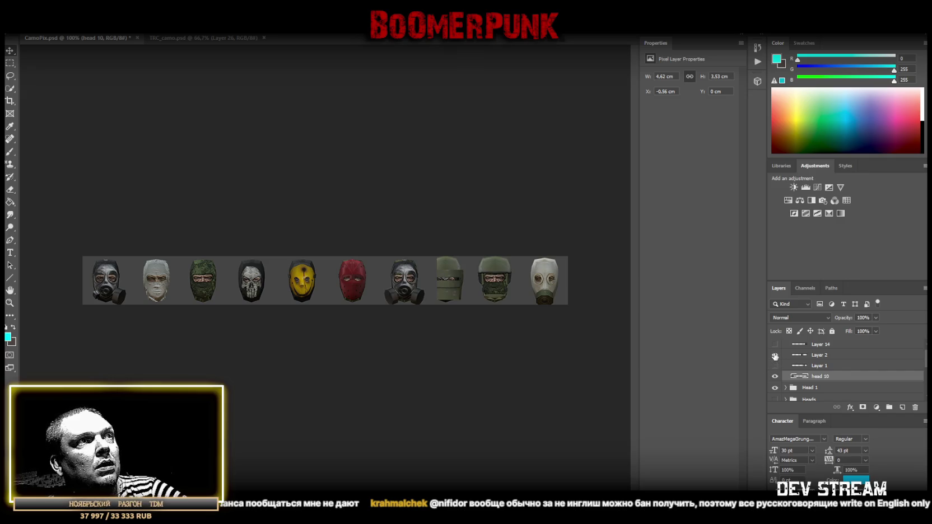
left_click(832, 356)
double_click(818, 355)
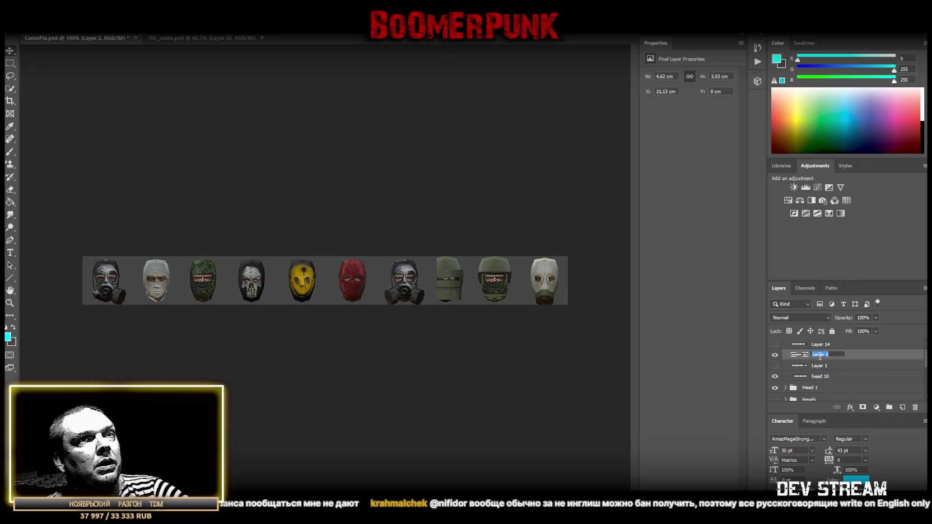
type("head 11")
key("Return")
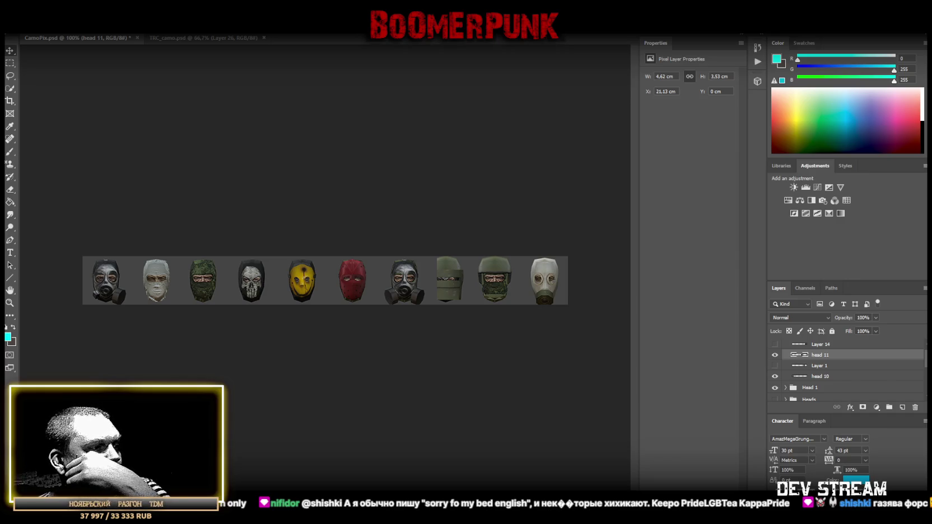
key("super+d")
key("alt+Tab")
key("alt+Tab")
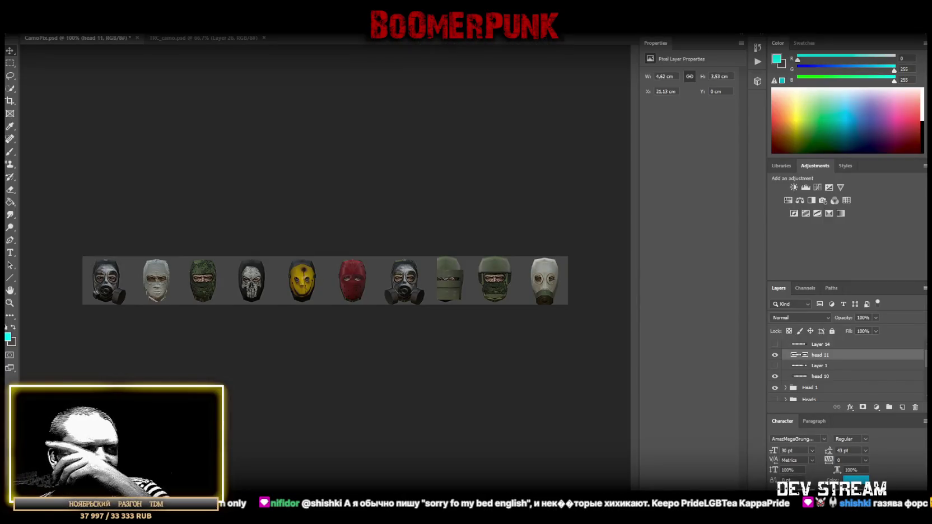
key("alt+Tab")
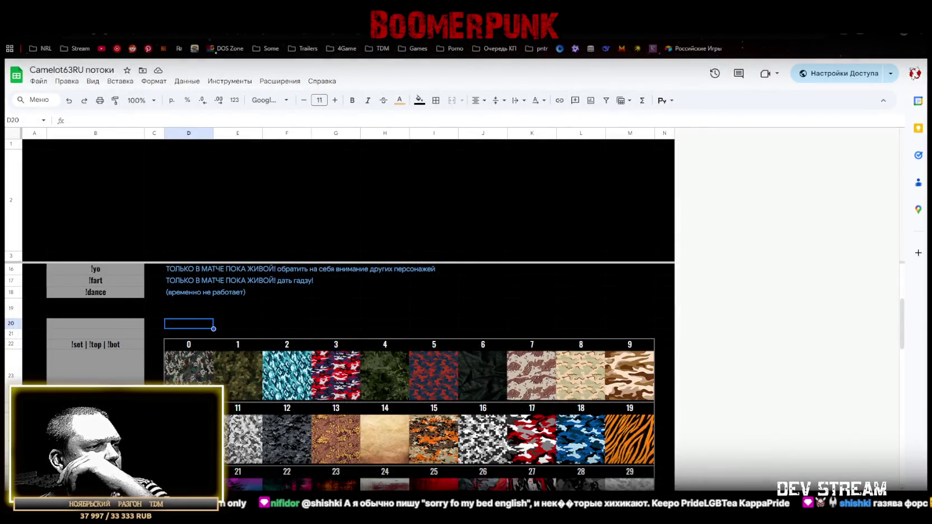
Switch from the Google Sheets camo table back to Photoshop's CamoPix.psd mask strip
key("alt+Tab")
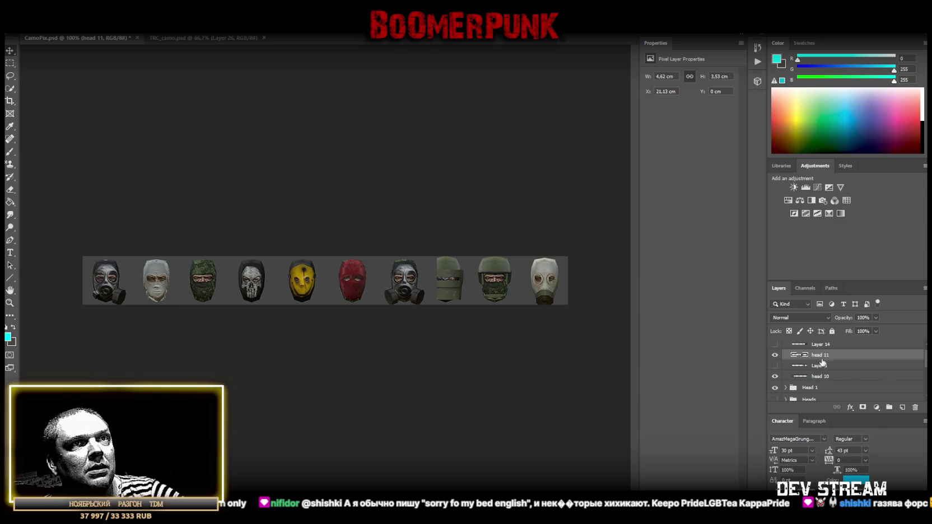
Move head 11 below Layer 1 and place its gas mask in the strip's second slot
left_click_drag(820, 355, 816, 372)
left_click(775, 366)
left_click(775, 365)
left_click_drag(412, 280, 164, 287)
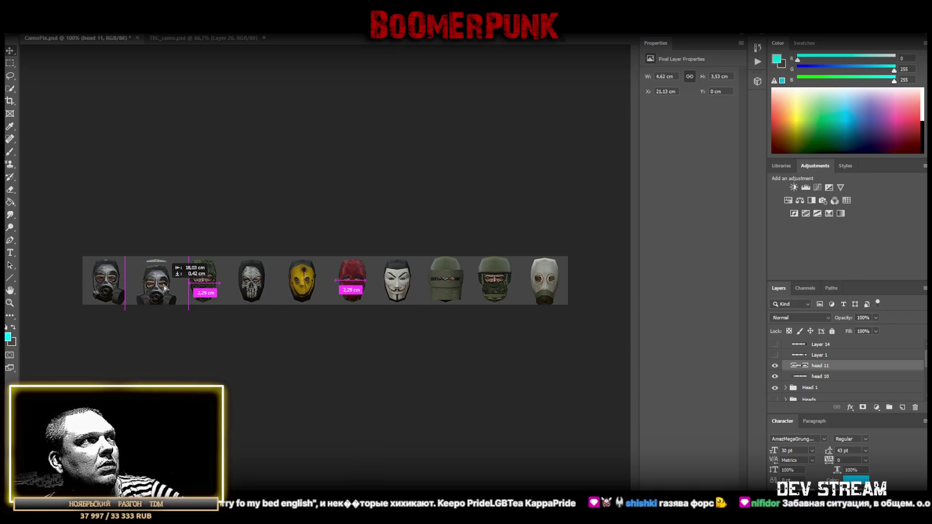
left_click_drag(164, 288, 164, 288)
Check mask spacing with rectangular marquee selections, then deselect and show Layer 14's skull-helmet head
left_click(9, 63)
left_click_drag(76, 221, 129, 354)
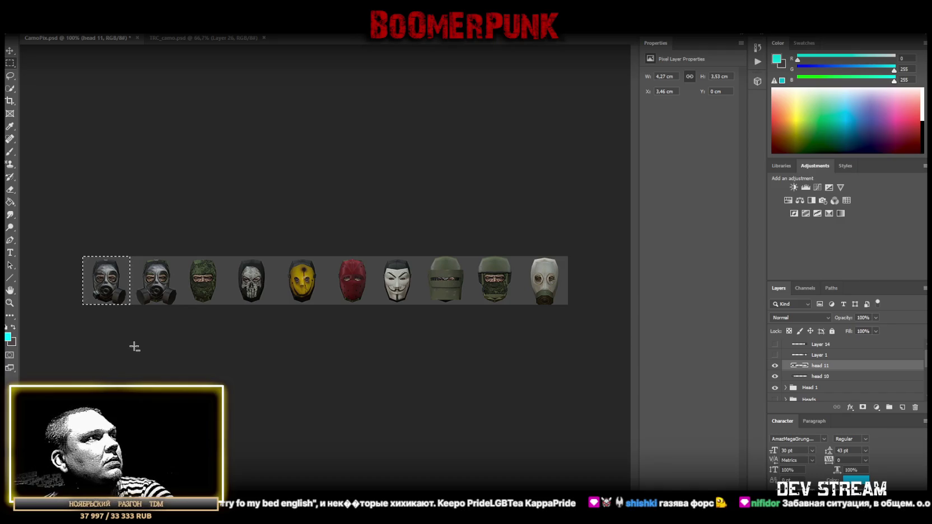
left_click_drag(229, 235, 179, 335)
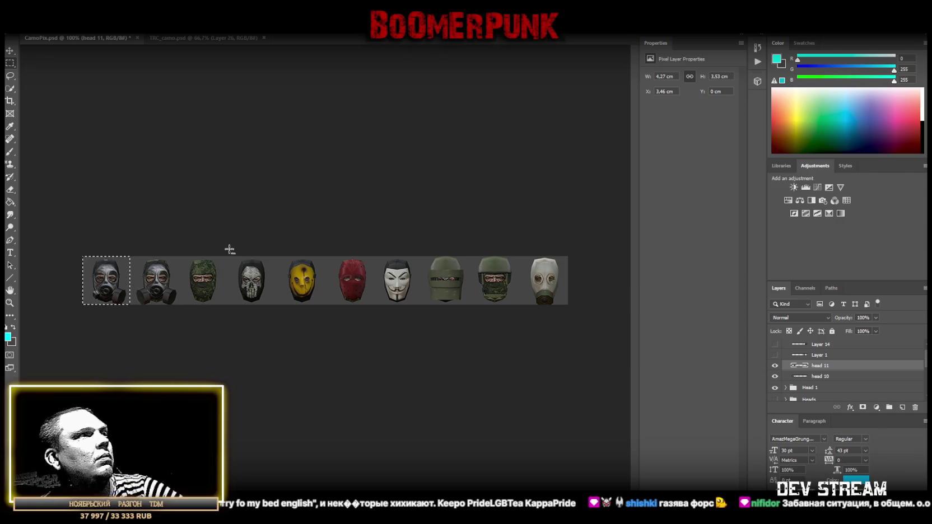
left_click_drag(261, 234, 179, 347)
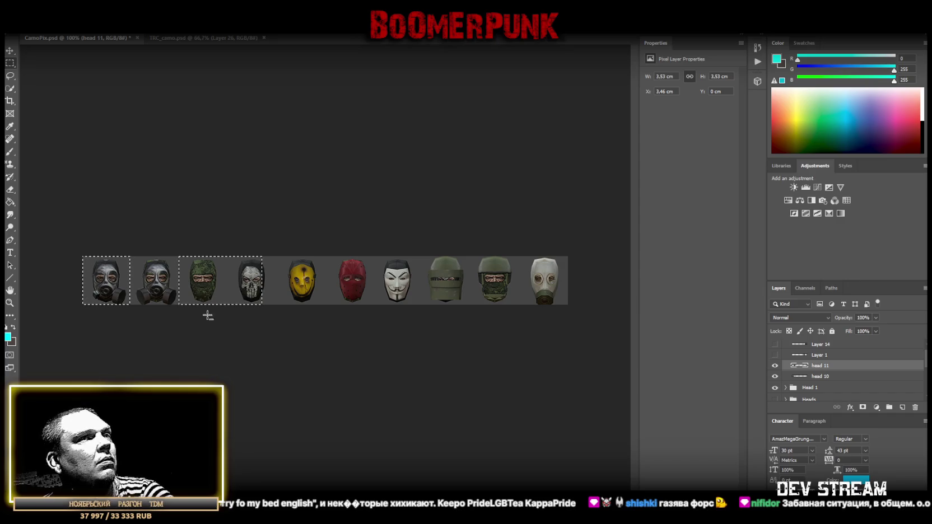
key("ctrl+d")
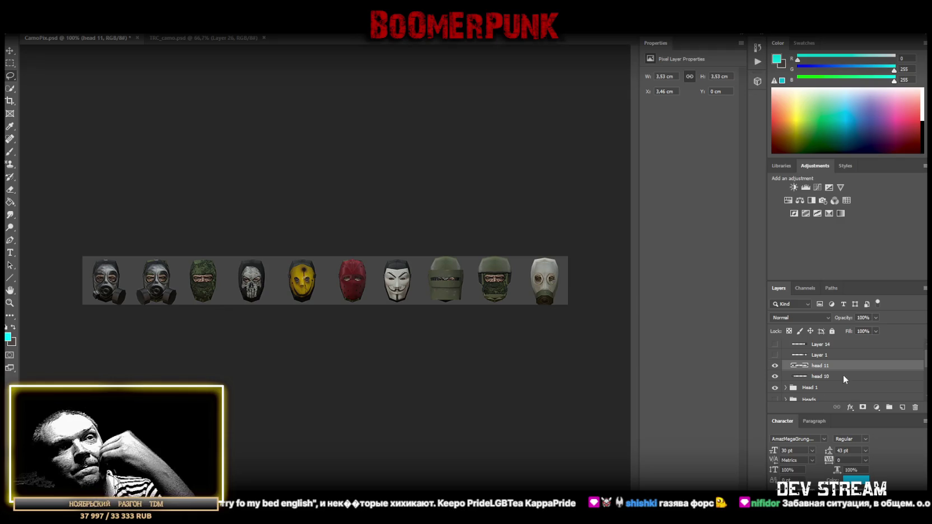
left_click(775, 344)
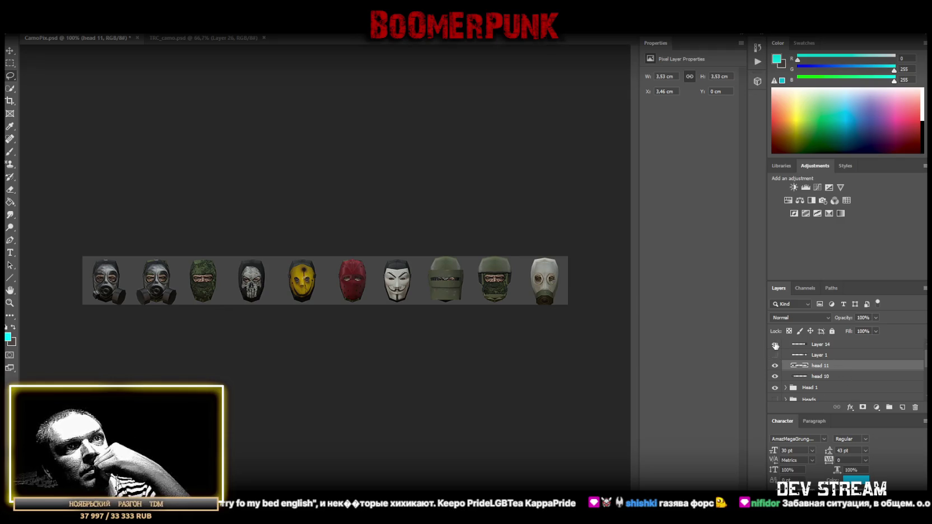
Hide Layer 14 and place Layer 1's helmet head in the third slot
left_click(774, 344)
left_click(775, 355)
left_click(818, 354)
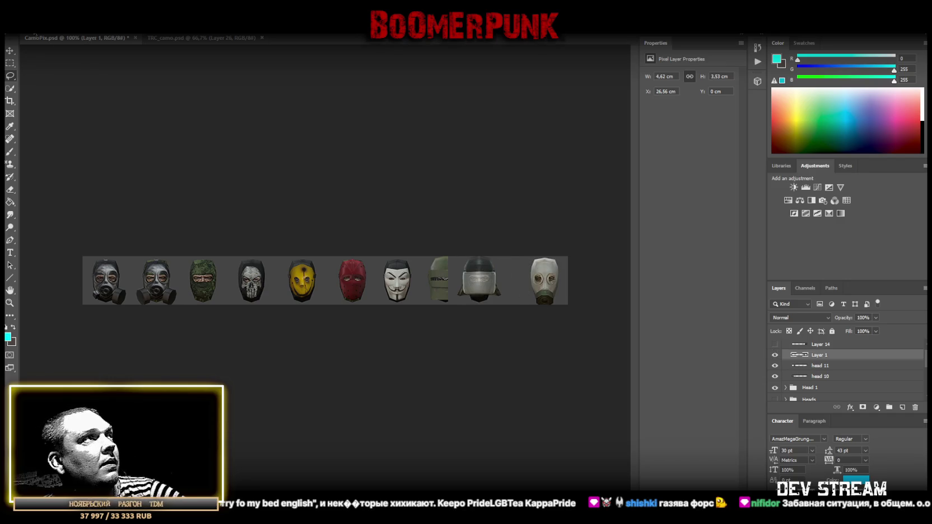
left_click_drag(487, 282, 207, 297)
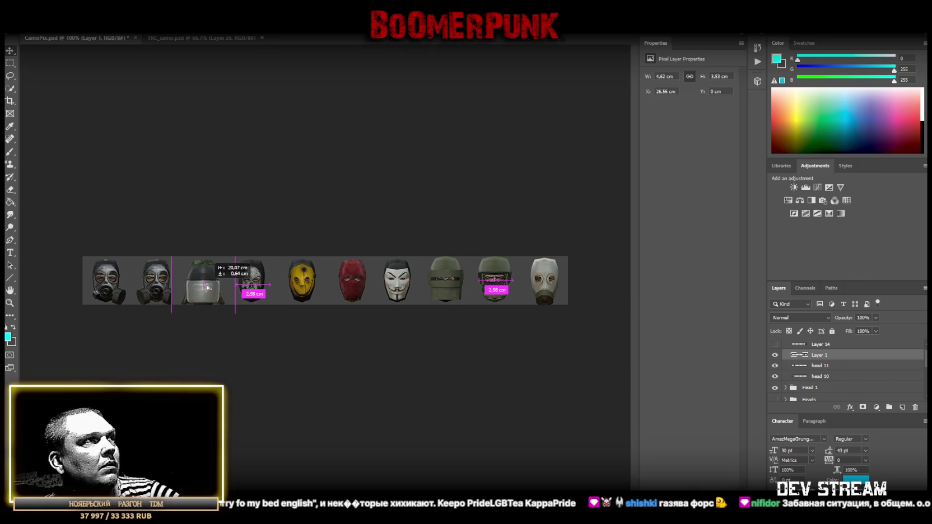
left_click_drag(207, 297, 207, 281)
Check the first two masks with a marquee selection, deselect, and show Layer 14 again
left_click(9, 63)
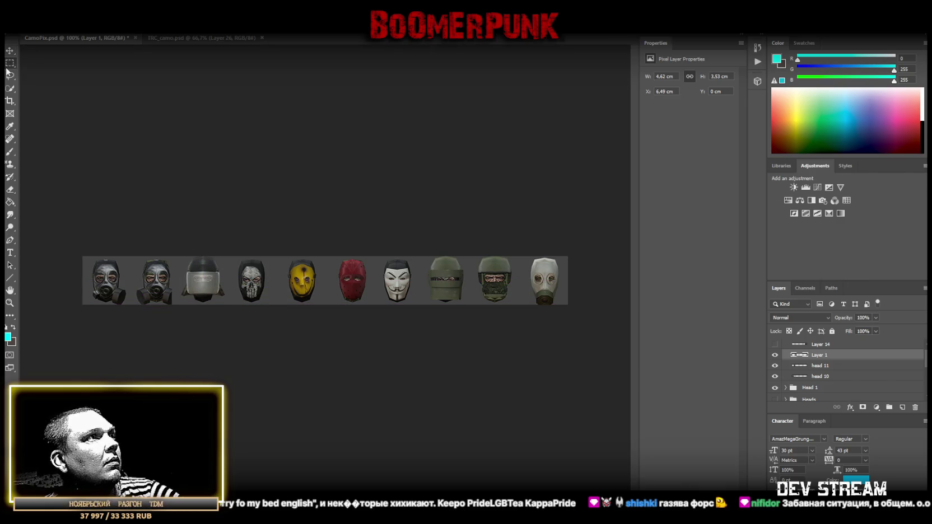
left_click_drag(82, 257, 178, 360)
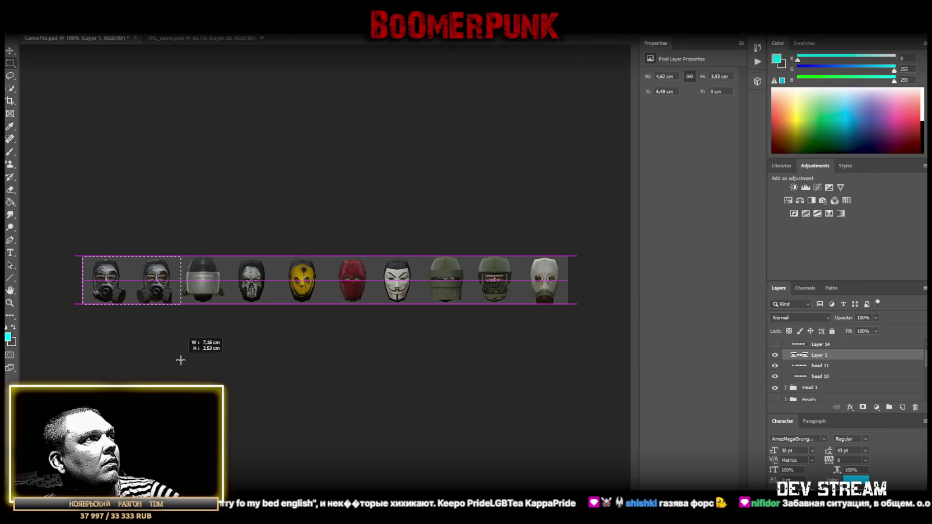
left_click_drag(178, 360, 207, 336)
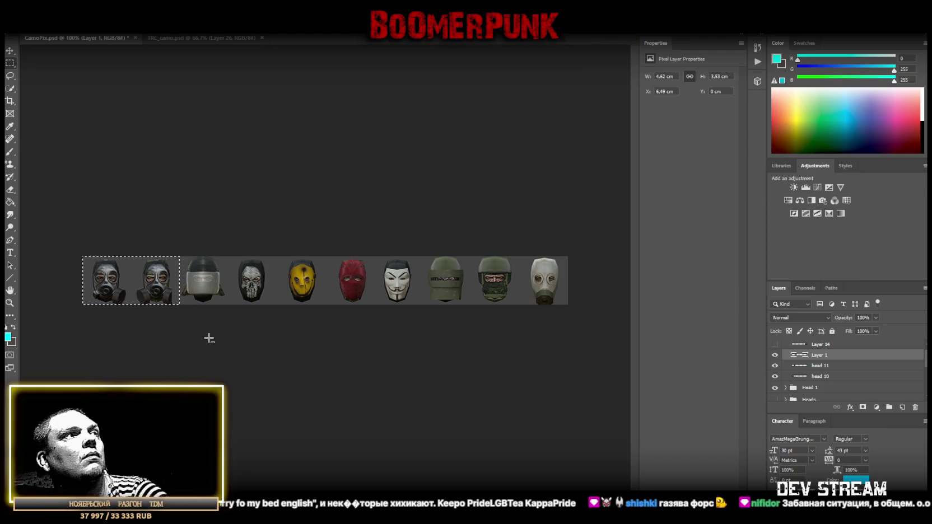
key("ctrl+d")
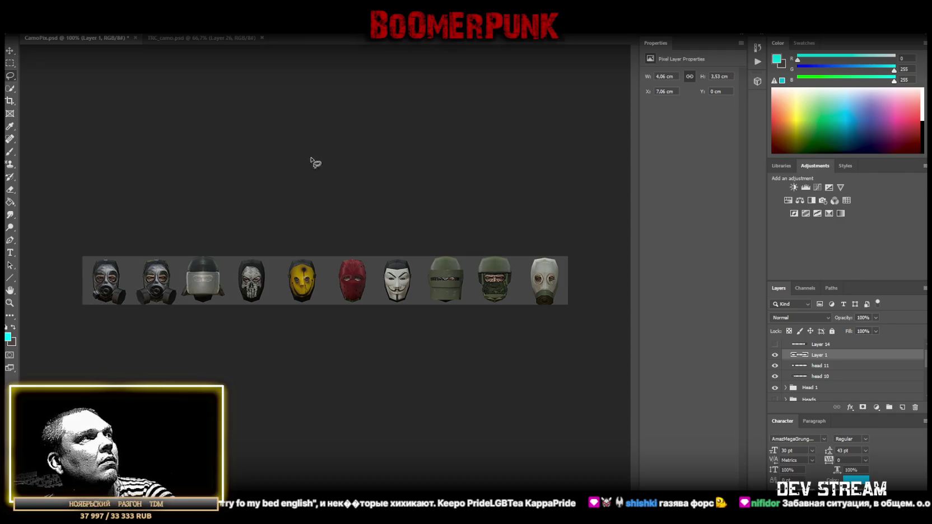
left_click(774, 344)
Rename Layer 1 to 'head 12' and Layer 14 to 'head 13', and hide the Head 1 group
double_click(819, 354)
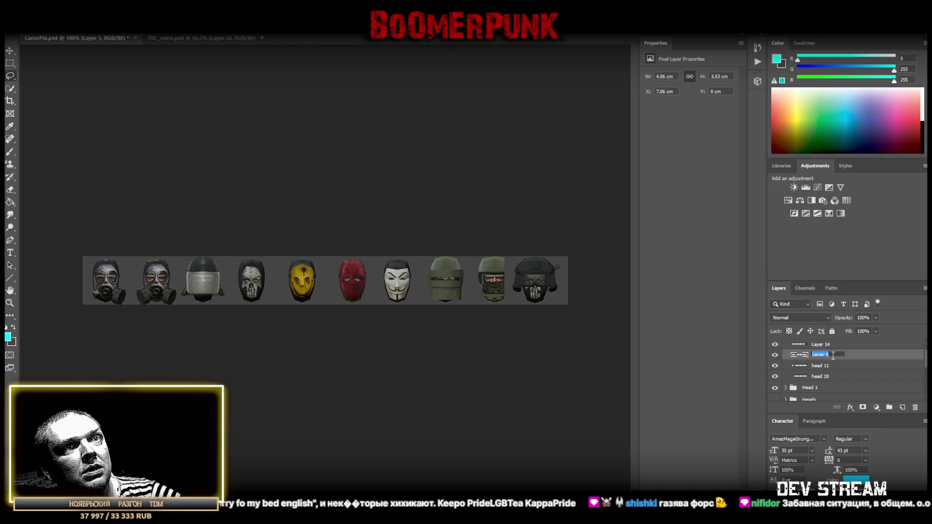
type("head 12")
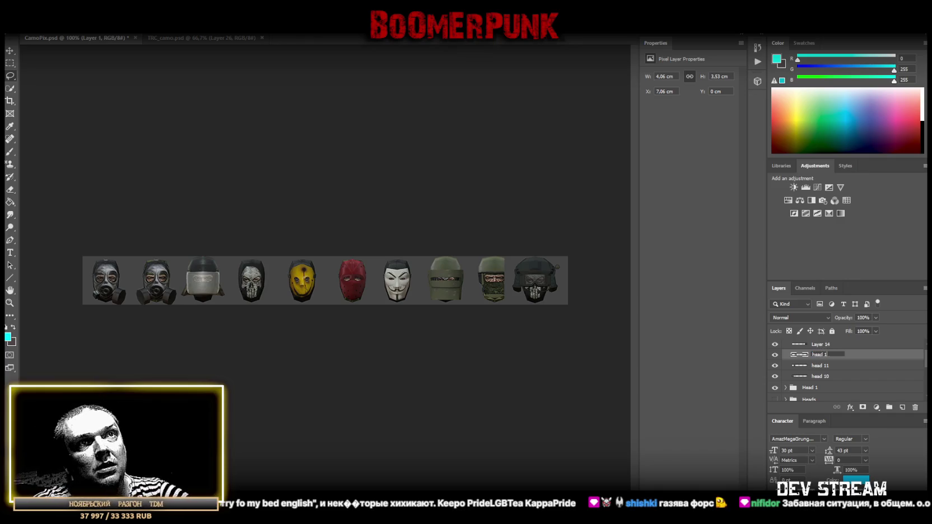
key("Return")
left_click(826, 344)
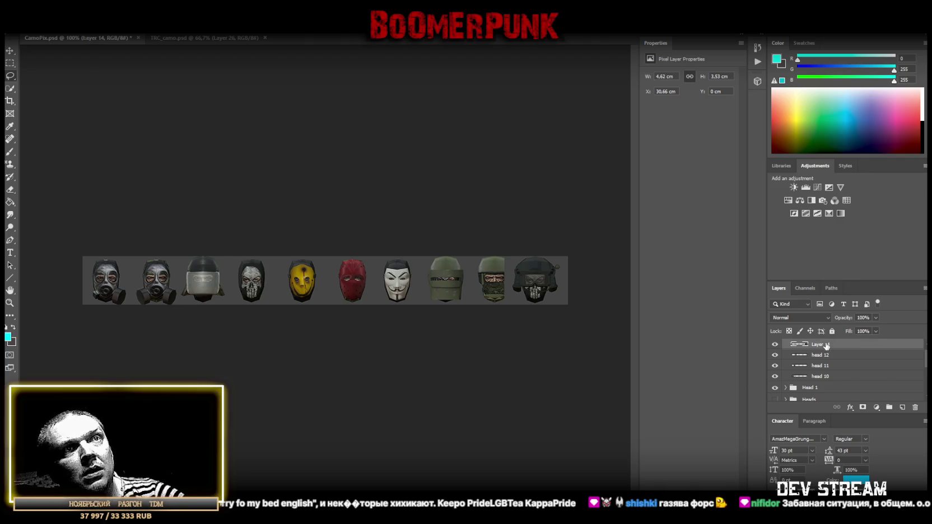
double_click(820, 344)
type("head 13")
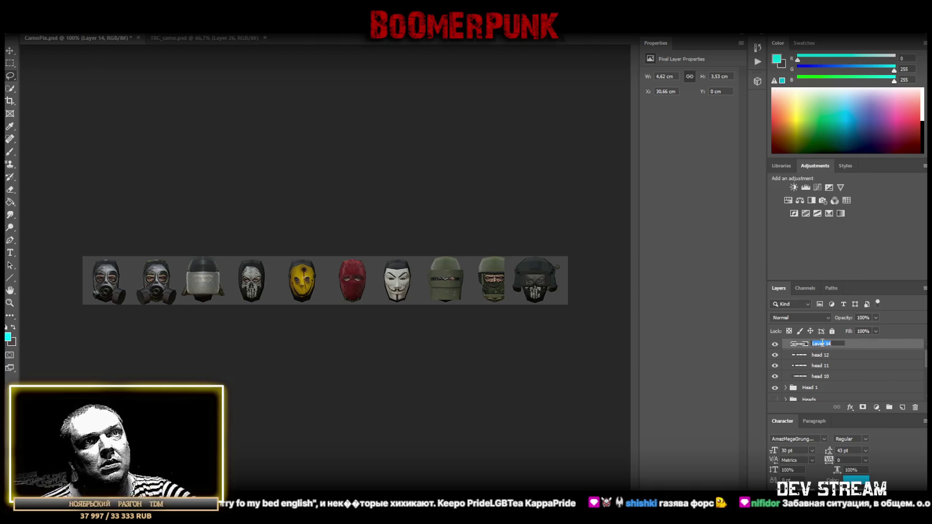
key("Return")
left_click(775, 387)
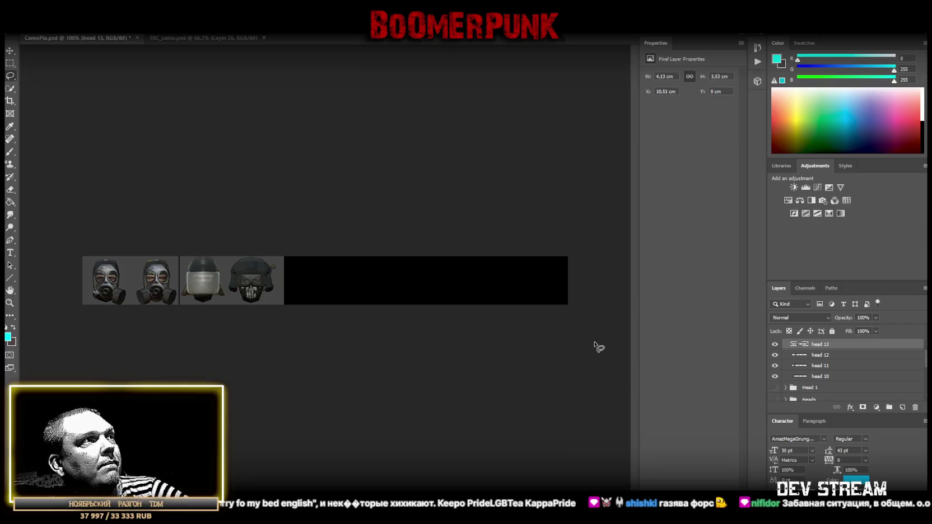
left_click(9, 64)
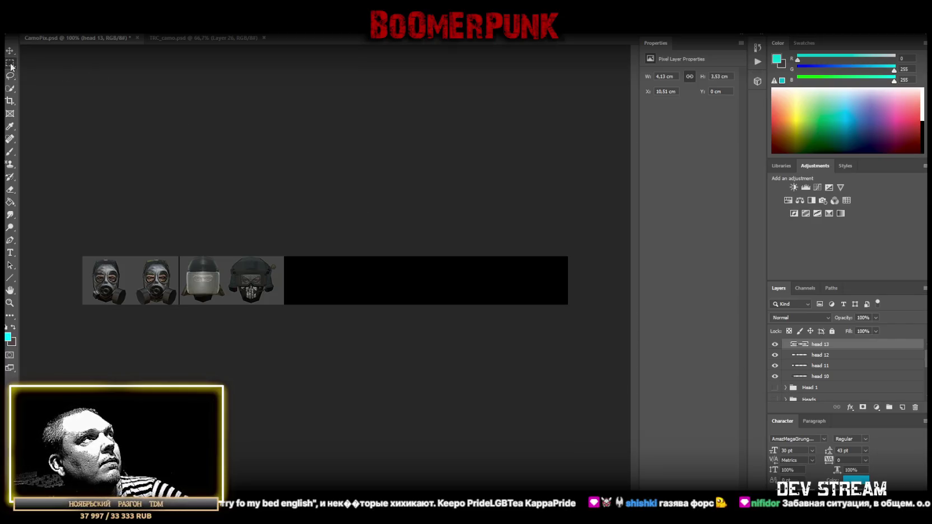
Cut a thin backdrop slice into its own layer with Layer Via Cut and move it below head 10
left_click_drag(294, 256, 278, 305)
right_click(279, 275)
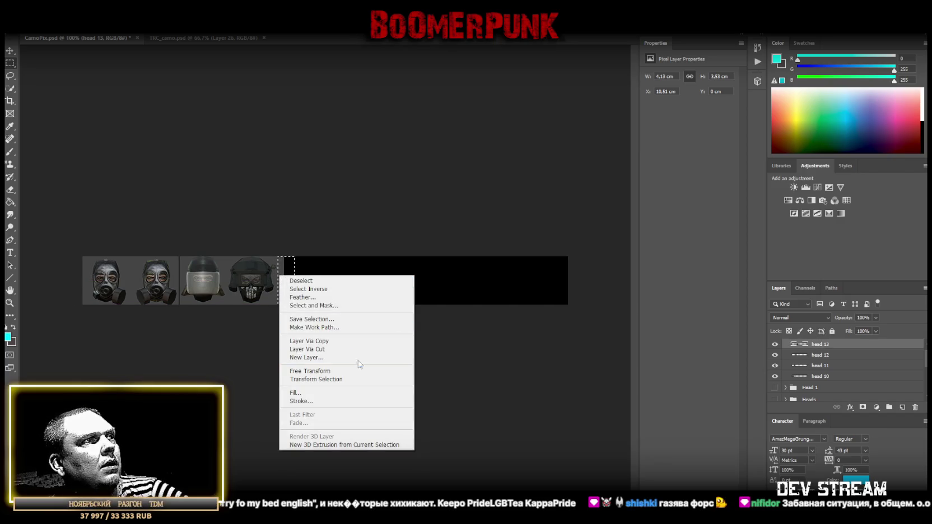
left_click(329, 349)
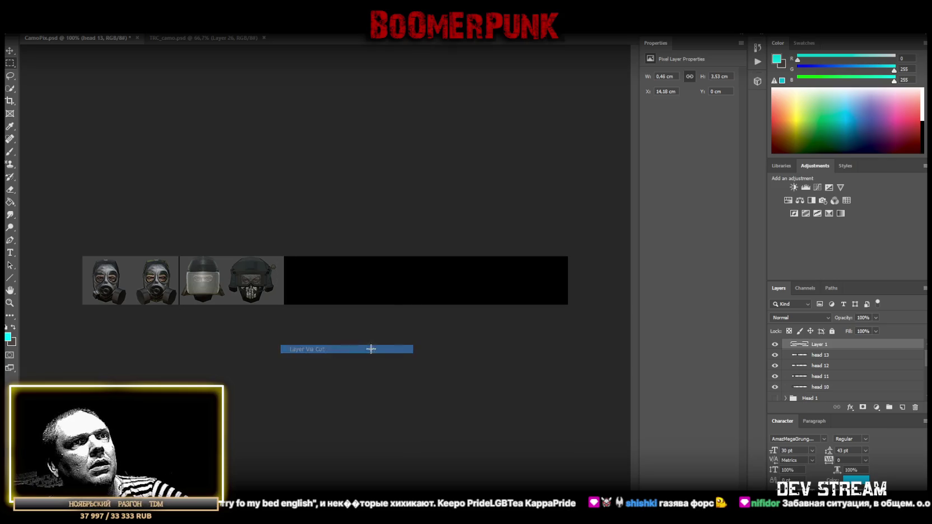
left_click_drag(828, 347, 826, 393)
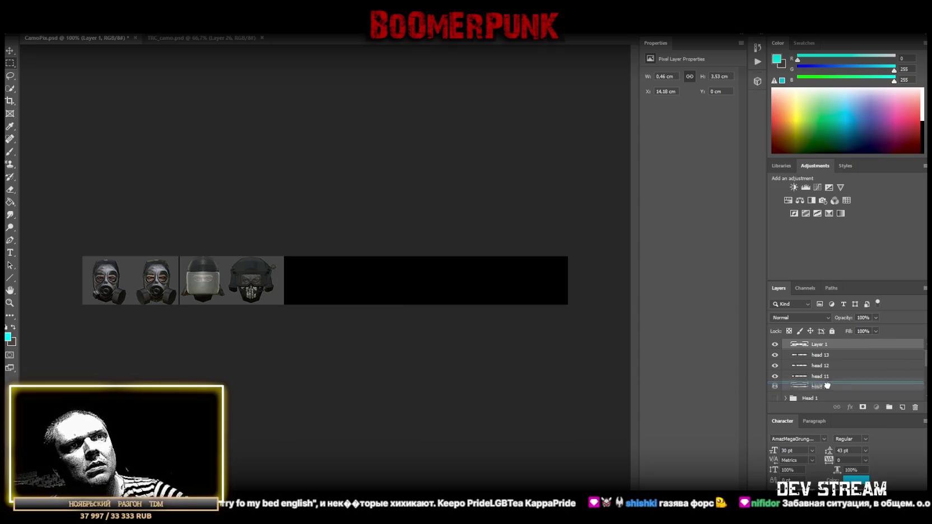
Stretch the slice layer across the full strip width with Free Transform and save the document
key("ctrl+t")
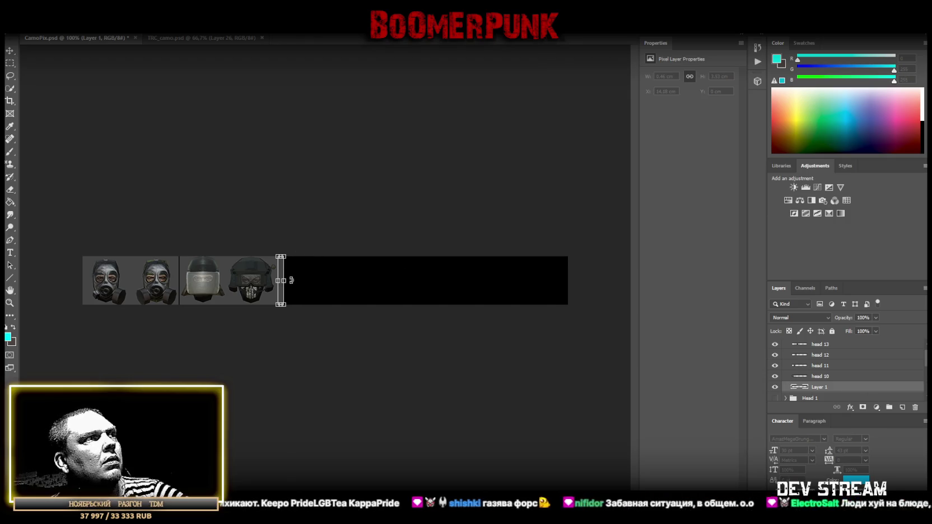
mouse_move(284, 280)
left_mouse_down()
mouse_move(590, 288)
mouse_move(568, 287)
left_mouse_up()
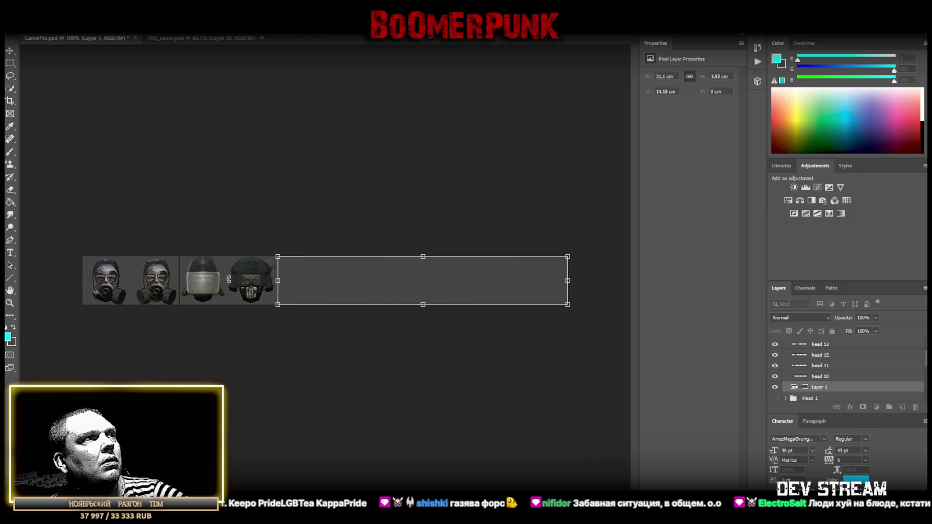
left_click_drag(276, 280, 81, 272)
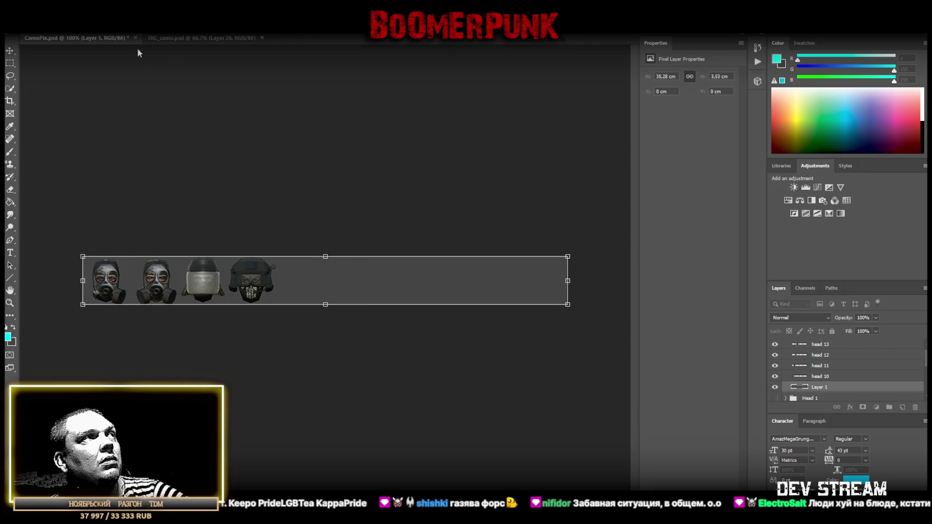
key("Return")
key("ctrl+s")
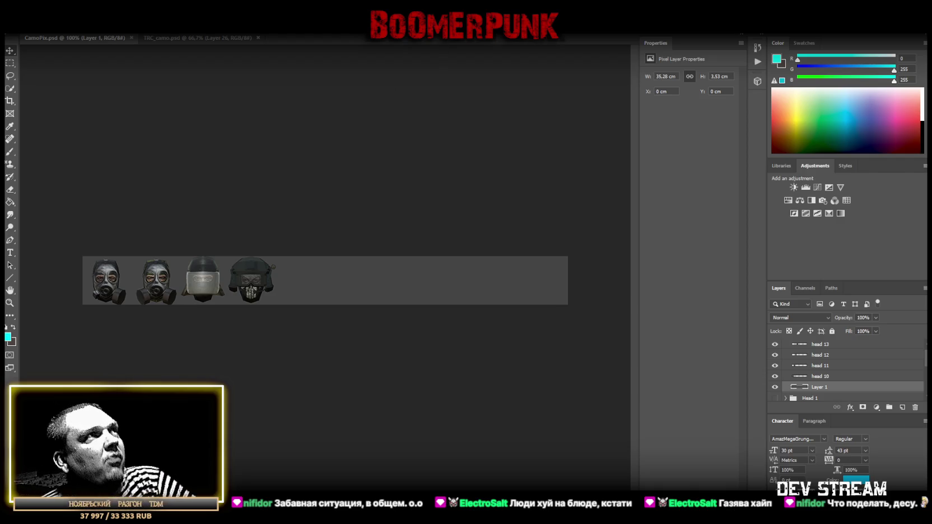
left_click(25, 28)
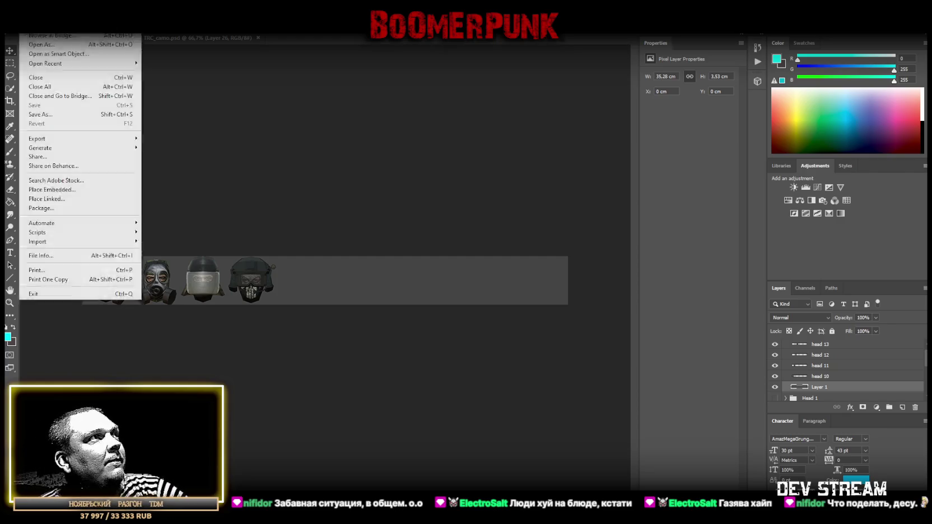
Save CamoPix under a new name with Save As, then switch to the spreadsheet
left_click(75, 113)
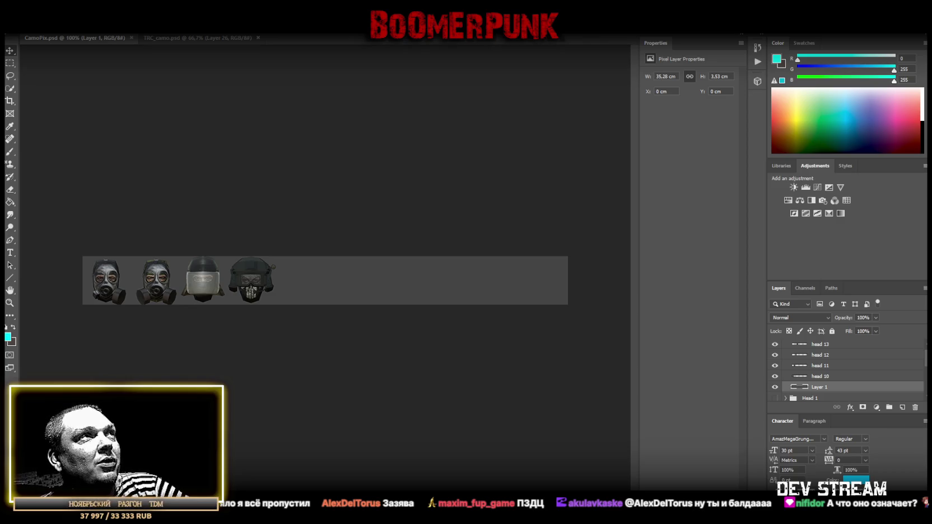
key("alt+Tab")
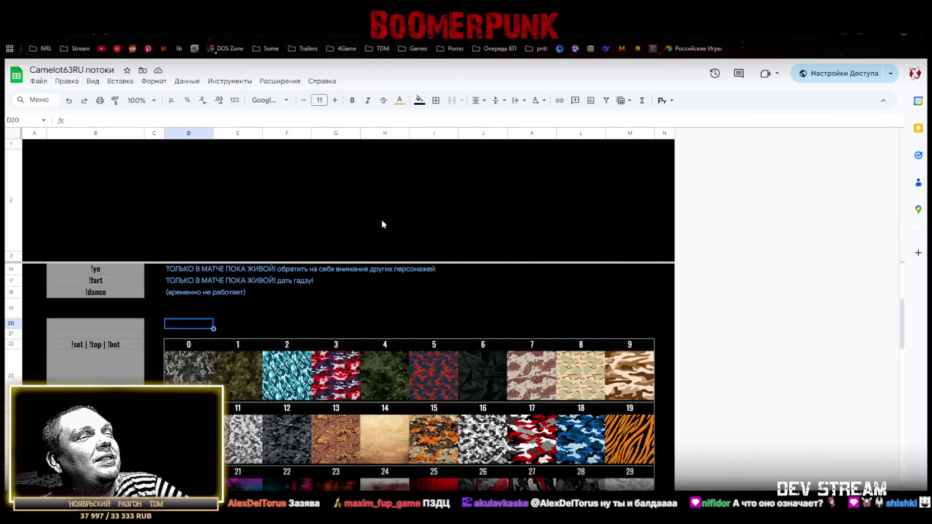
Copy camo table rows 22–23 and paste them into a new row inserted below row 20
scroll(73, 299, "down", 2)
scroll(62, 308, "up", 4)
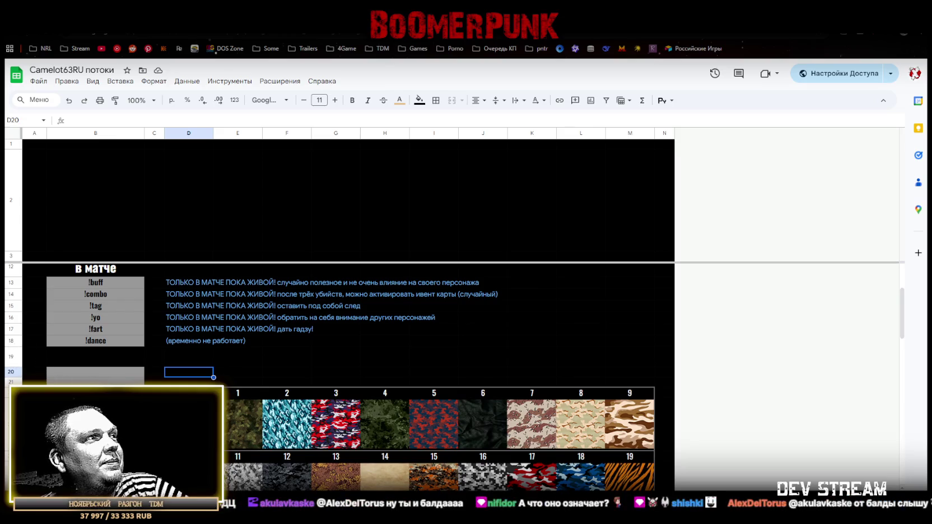
left_click_drag(11, 393, 11, 424)
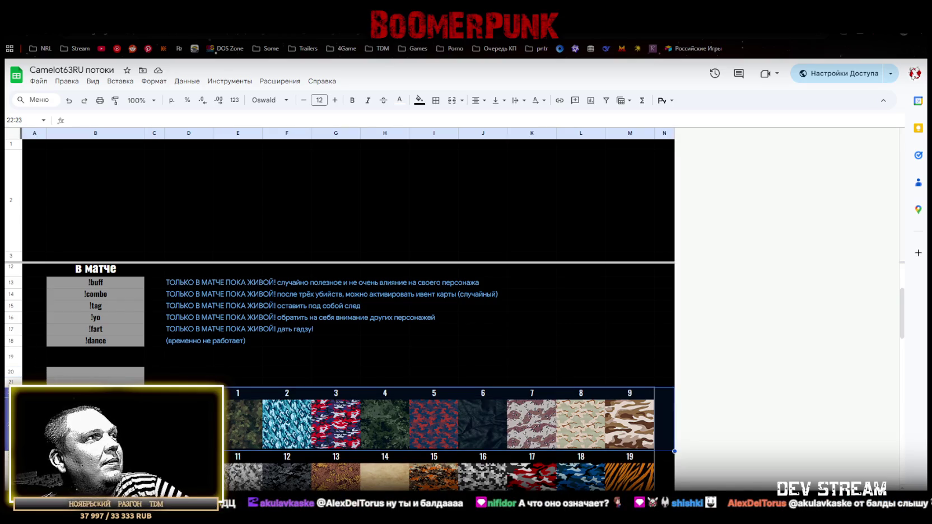
key("ctrl+c")
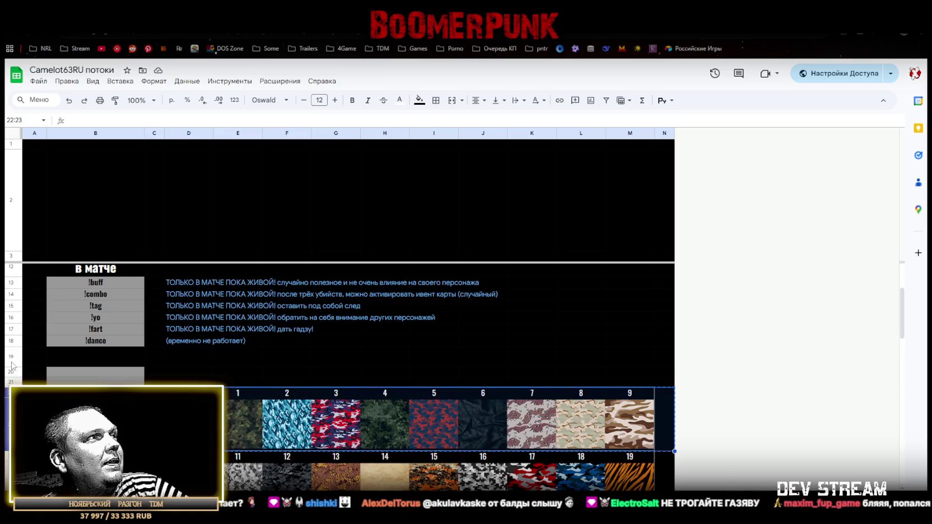
left_click(10, 357)
left_click(13, 375)
right_click(13, 375)
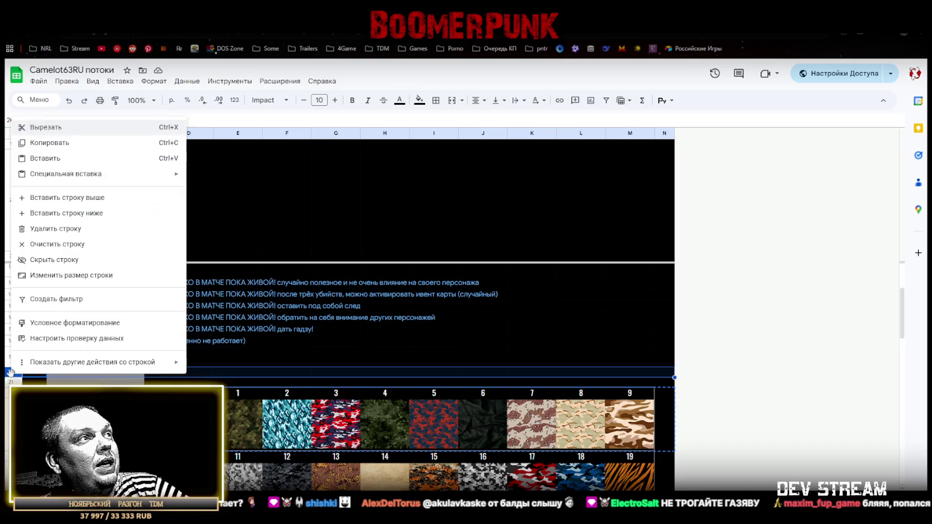
left_click(66, 212)
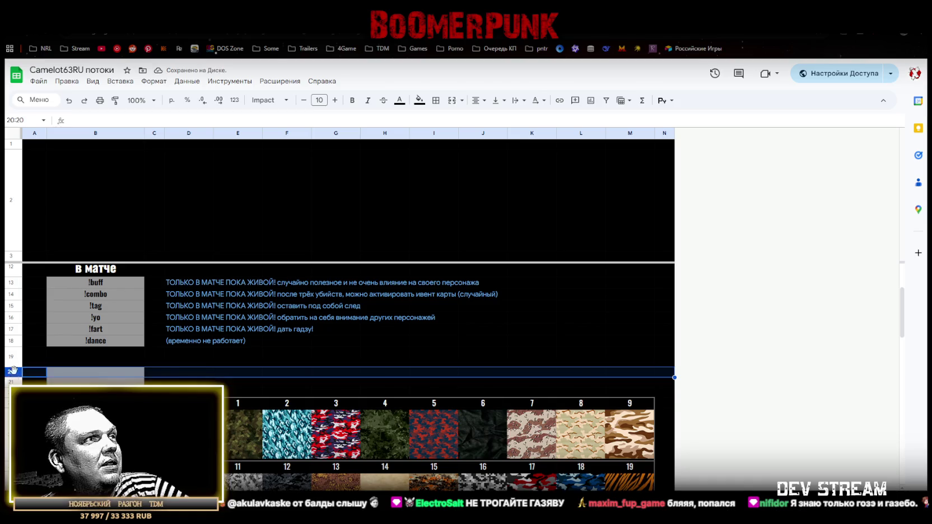
key("ctrl+v")
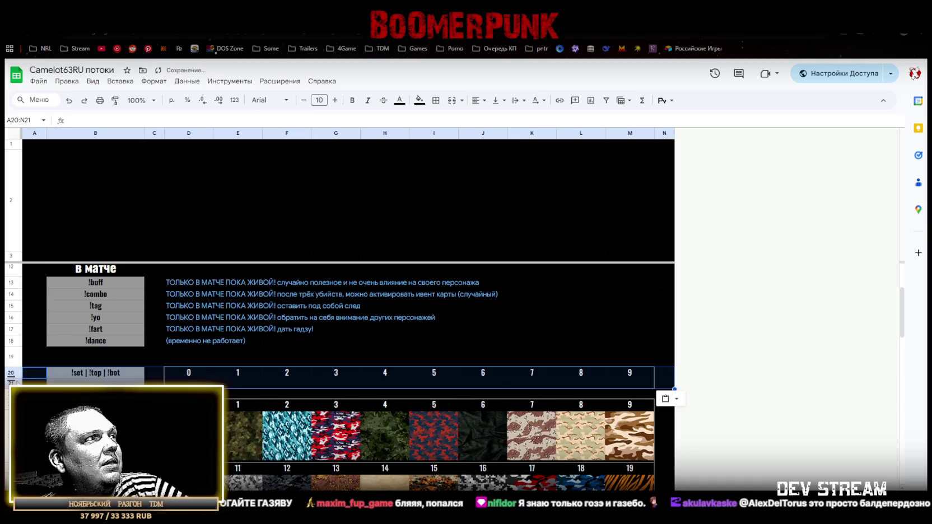
Paste the image row into row 21, then undo it to leave the row empty
left_click(12, 436)
left_click(11, 382)
key("ctrl+v")
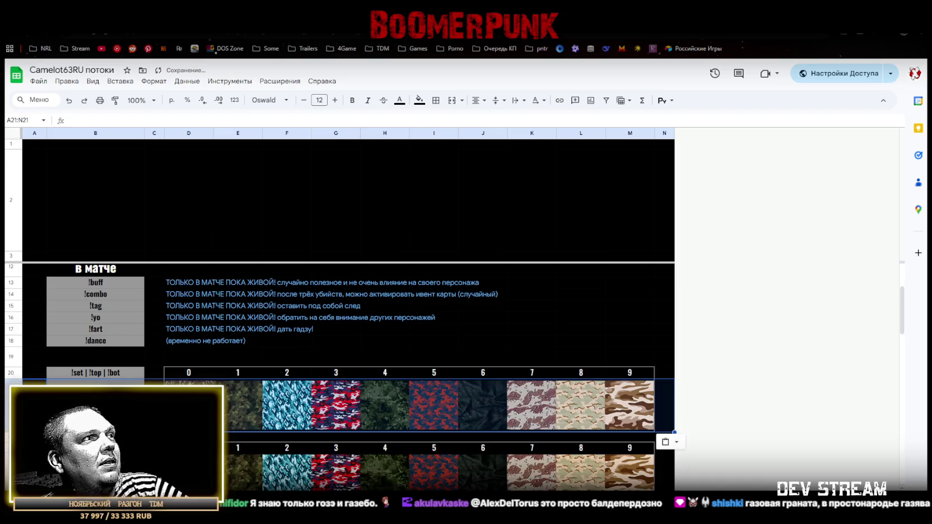
key("ctrl+z")
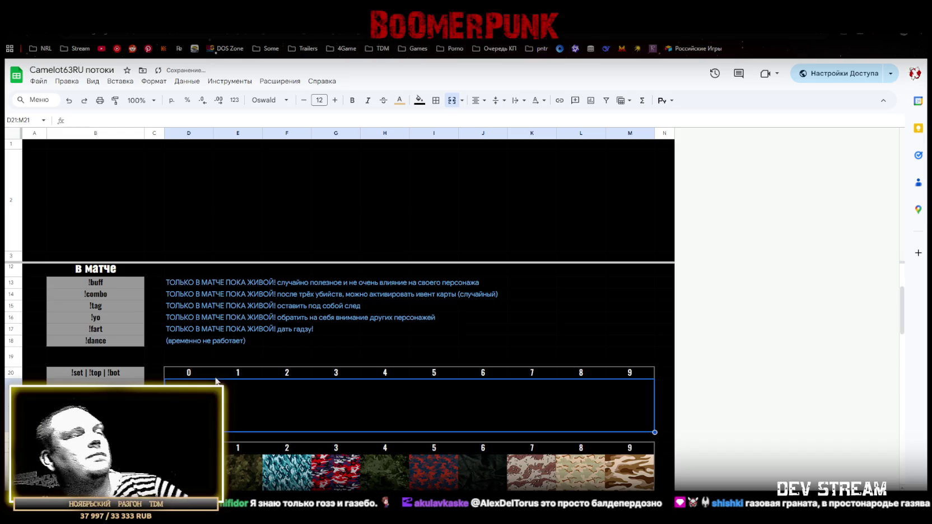
scroll(215, 380, "down", 2)
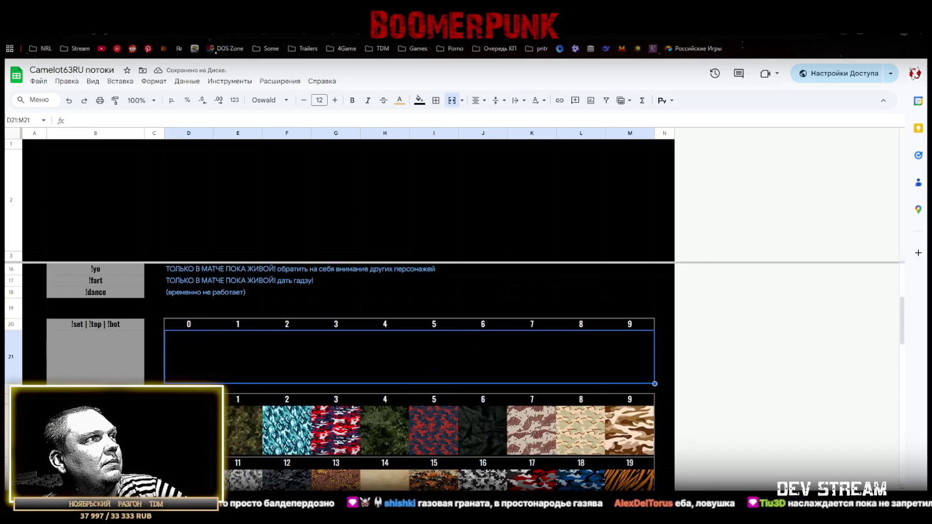
left_click(104, 325)
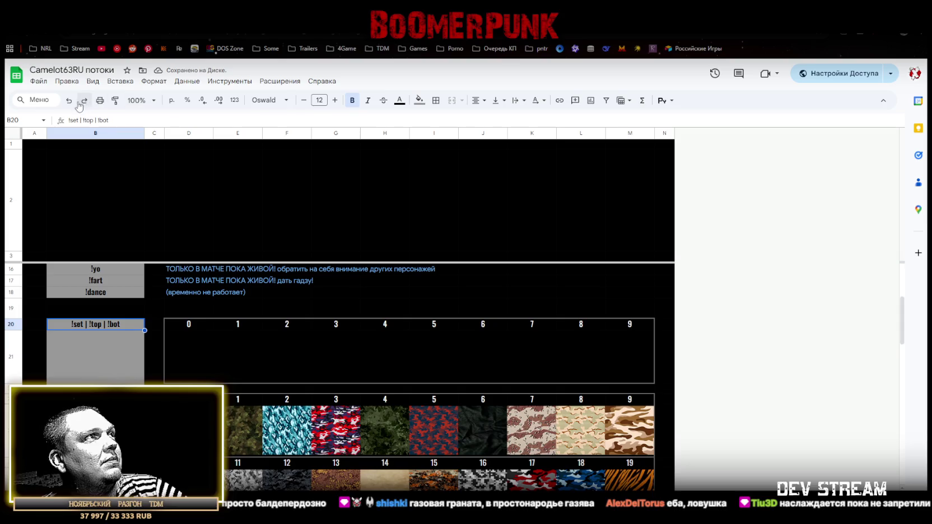
left_click_drag(69, 120, 150, 121)
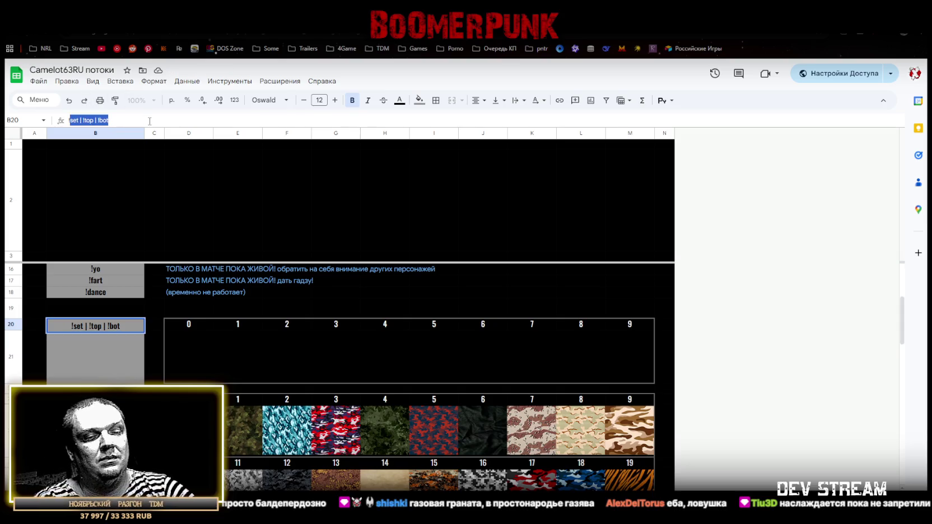
Replace the '!set | !top | !bot' label in B20 with '!head'
type("!head")
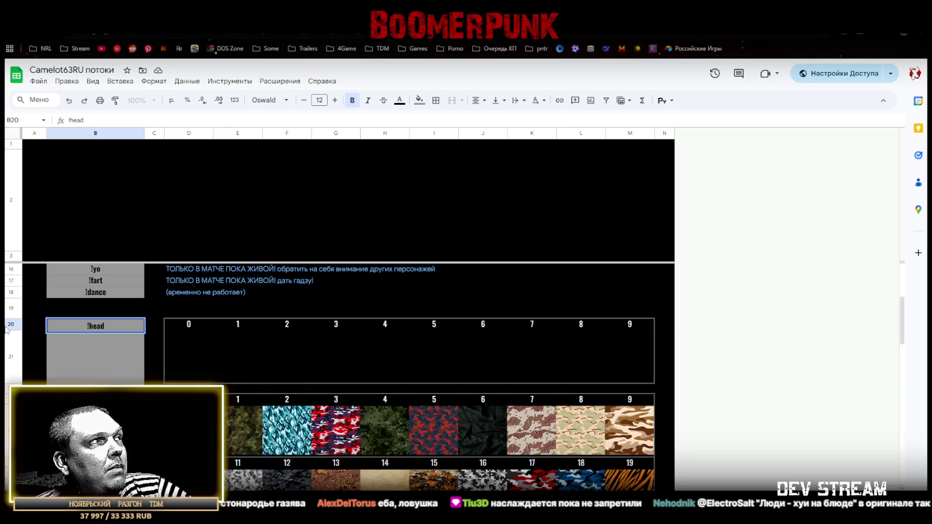
Insert empty rows below row 21 and paste the rows 20–21 head table into rows 22–23
left_click(10, 368)
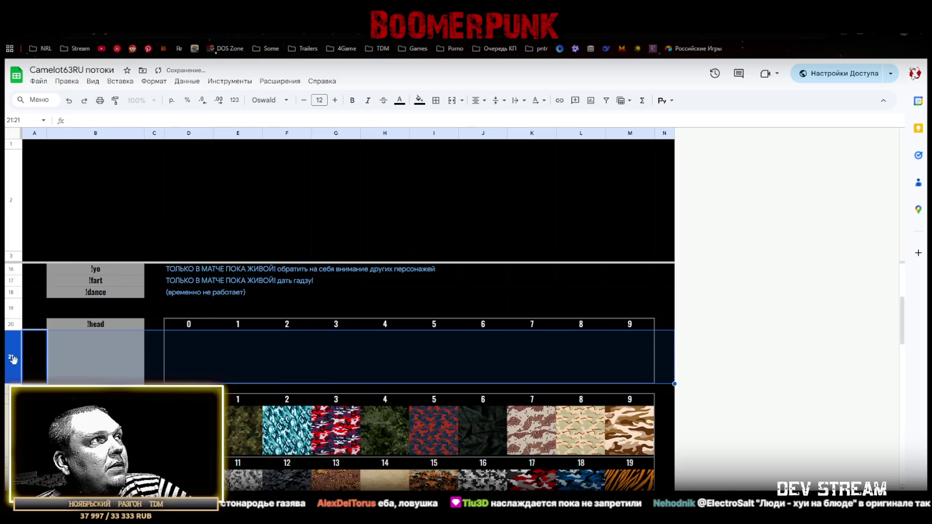
right_click(12, 363)
left_click(60, 195)
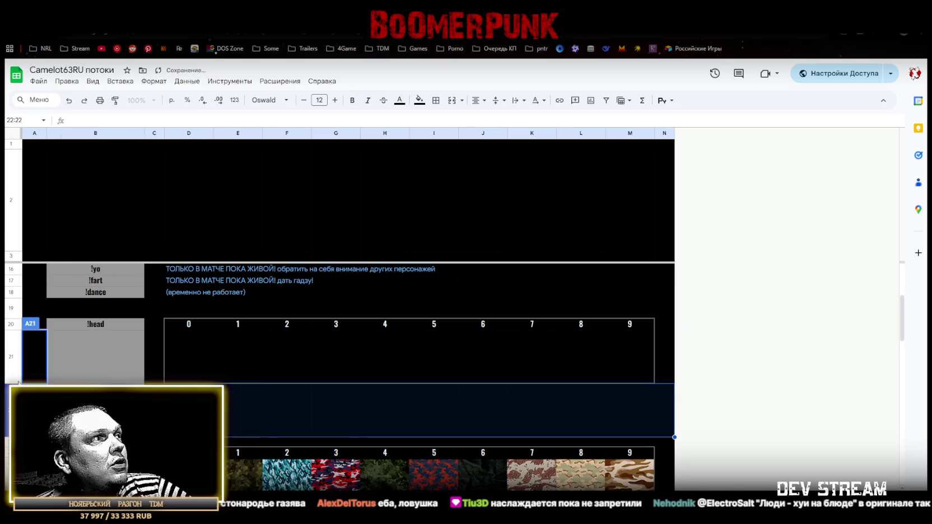
right_click(10, 385)
left_click(73, 240)
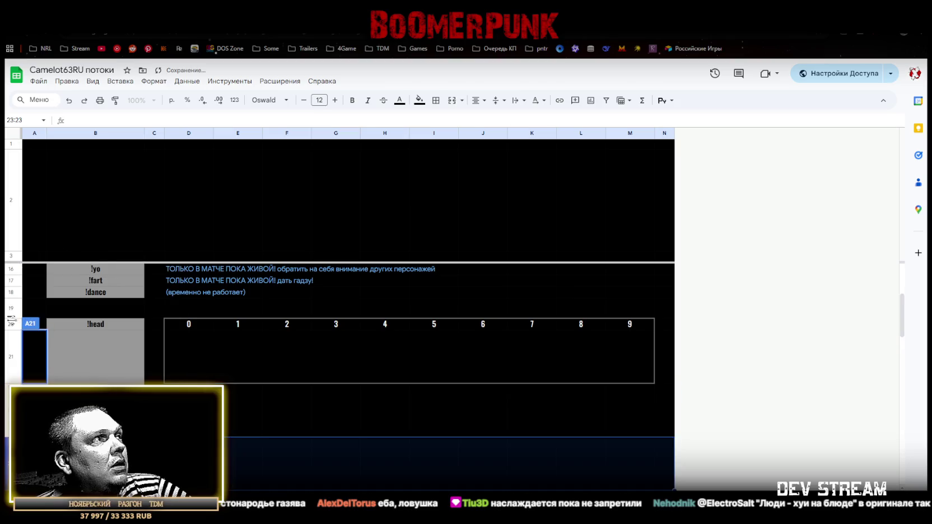
left_click_drag(11, 323, 11, 356)
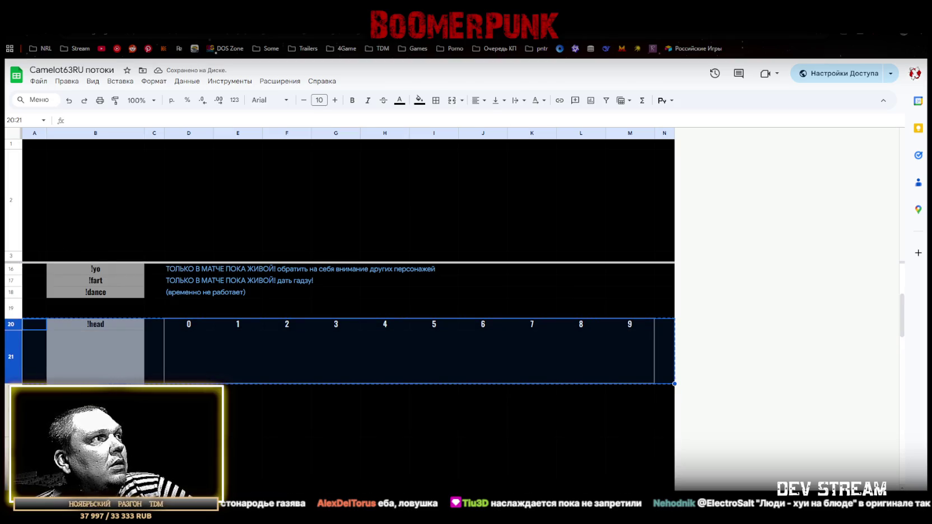
left_click(11, 392)
key("ctrl+v")
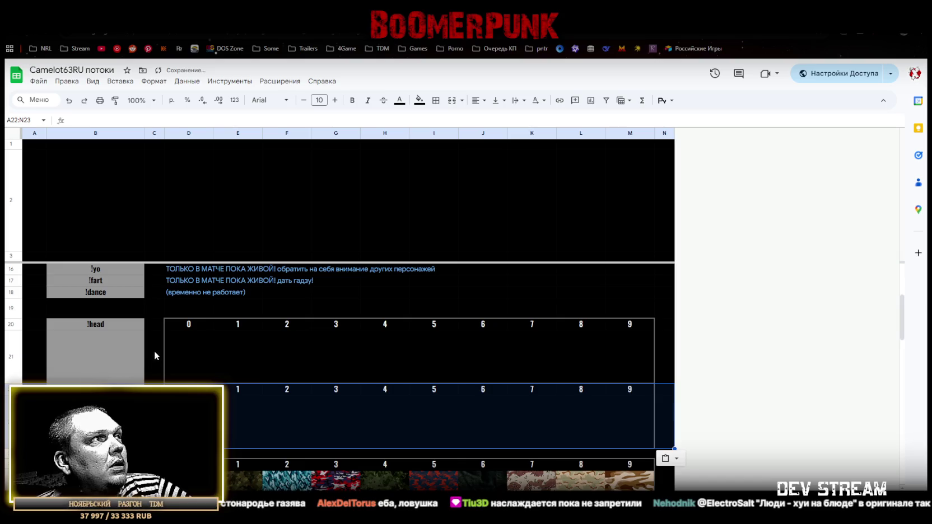
Erase the mistyped text in B21, leaving the cell empty
left_click(106, 353)
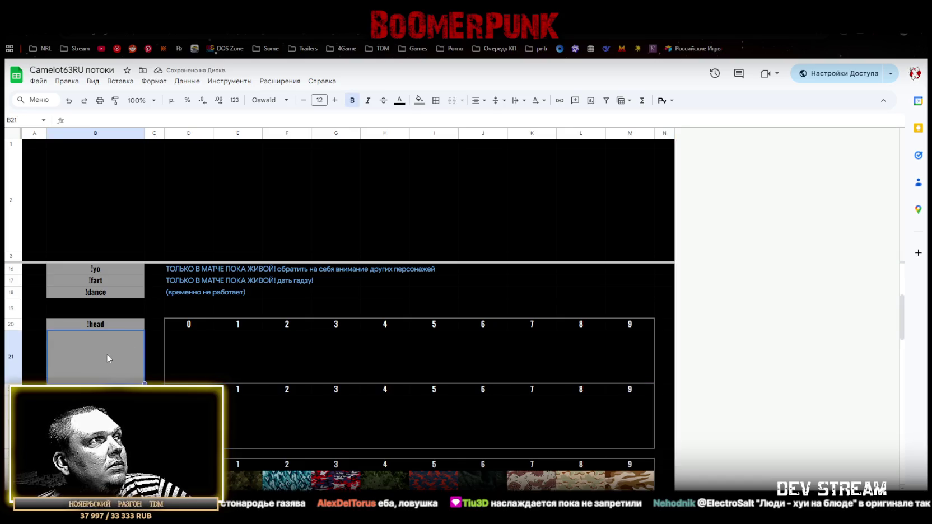
type("ghbvth")
key("BackSpace")
key("BackSpace")
key("BackSpace")
key("BackSpace")
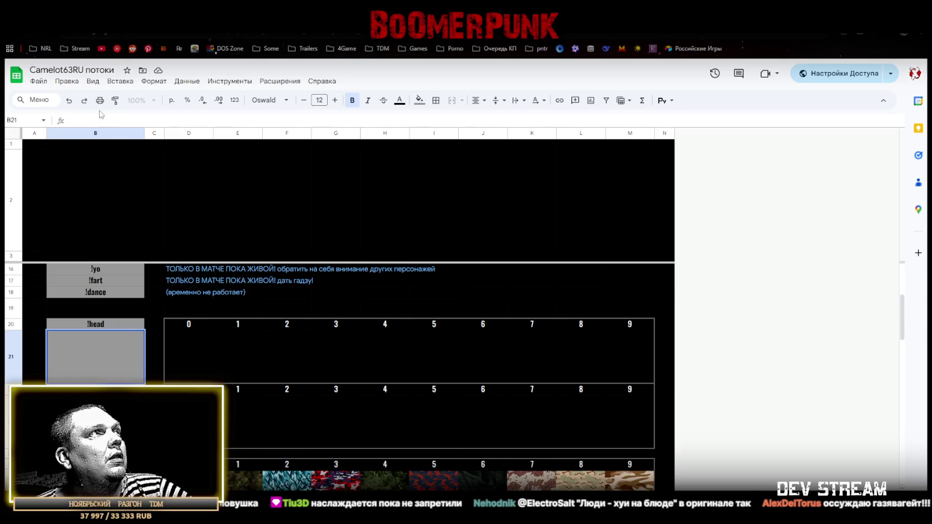
key("Return")
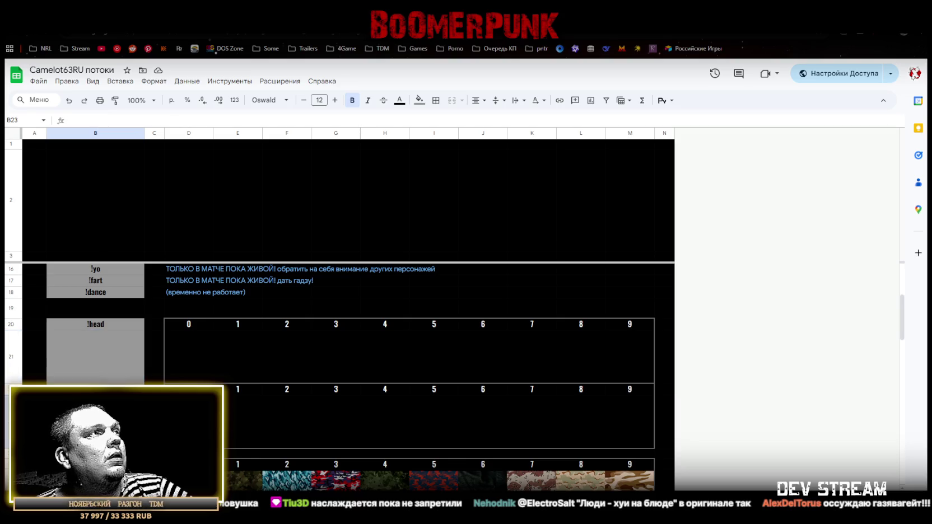
scroll(124, 367, "up", 3)
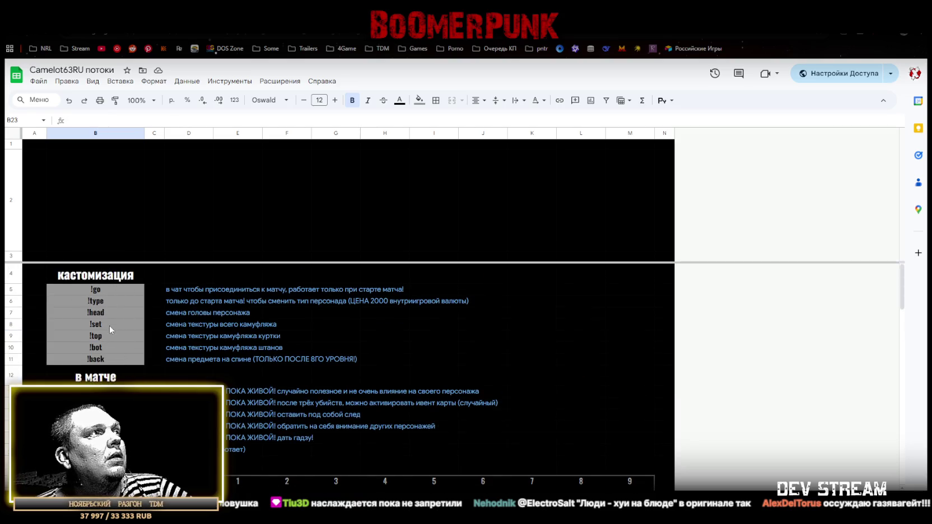
scroll(111, 325, "down", 1)
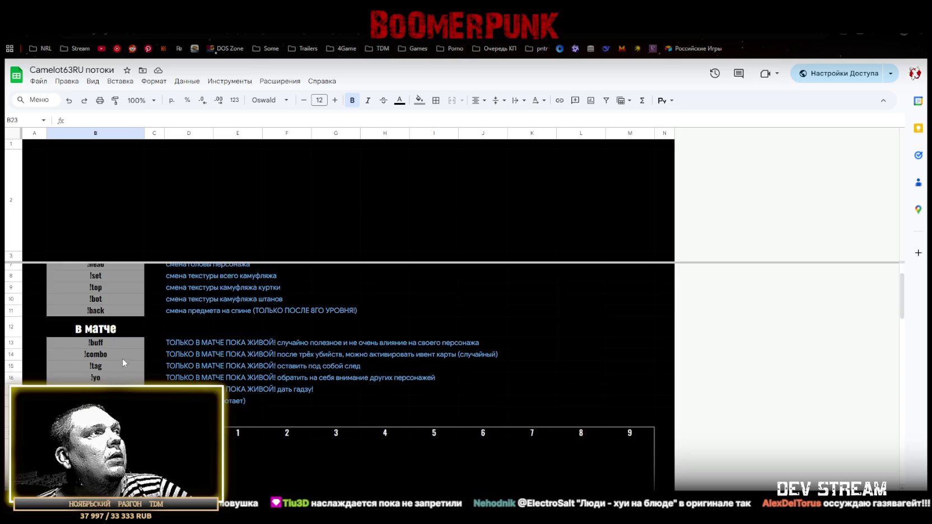
scroll(122, 360, "up", 1)
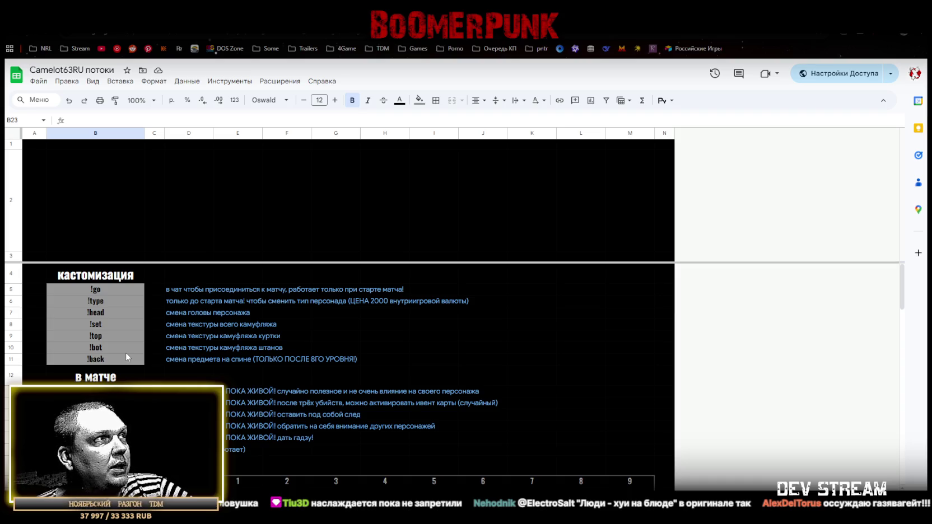
scroll(126, 354, "down", 2)
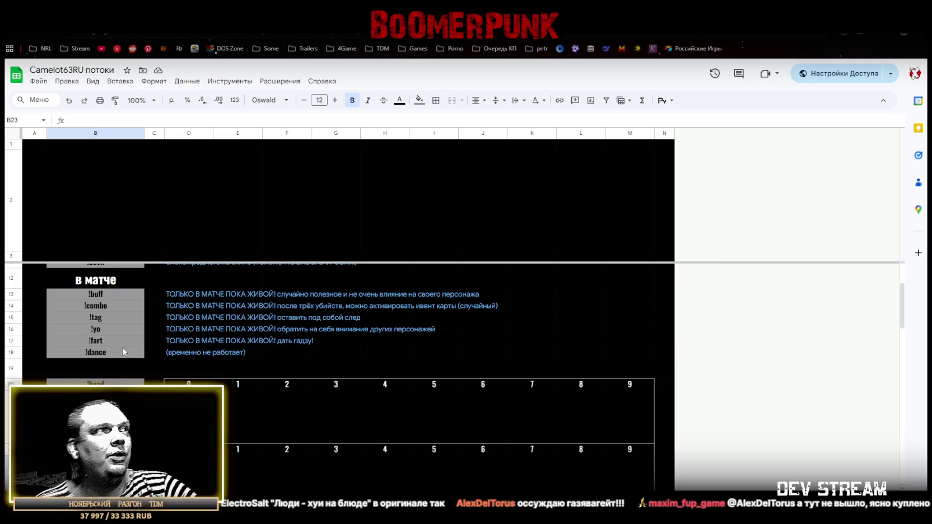
scroll(123, 347, "down", 1)
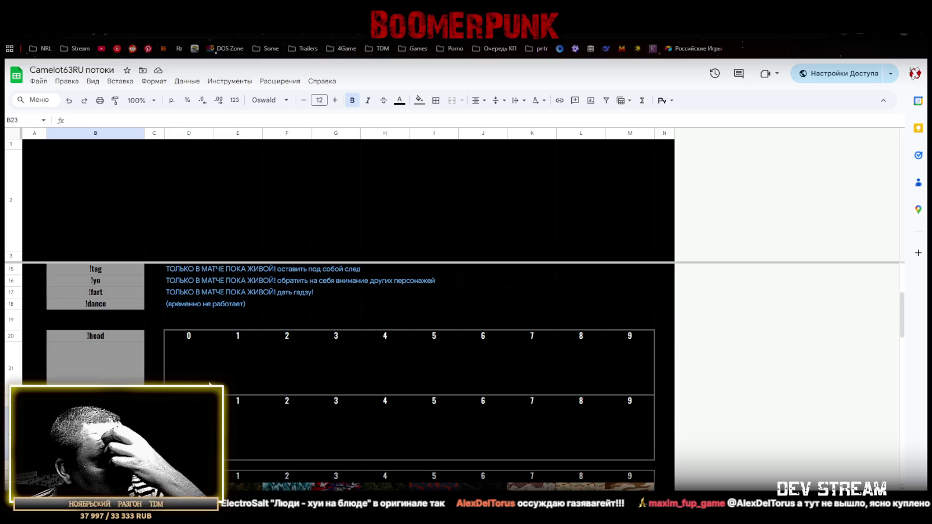
scroll(209, 384, "down", 2)
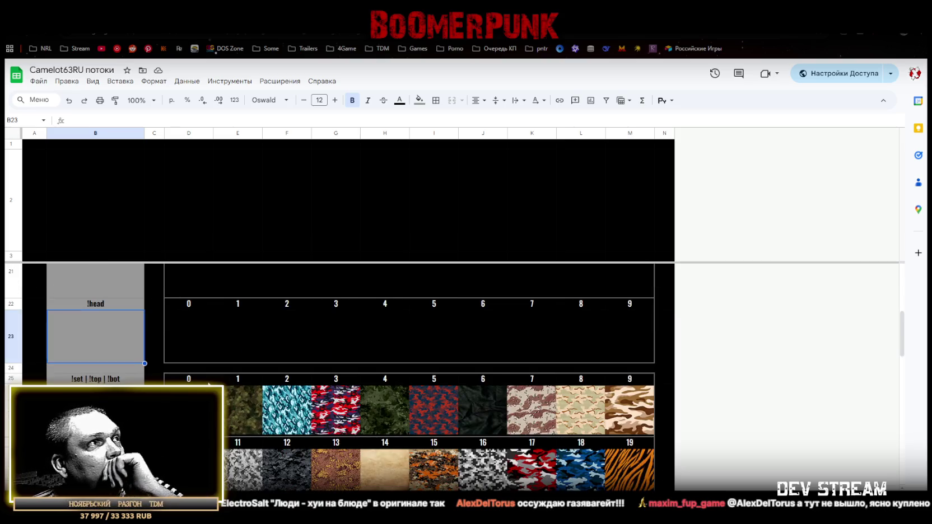
scroll(209, 384, "down", 1)
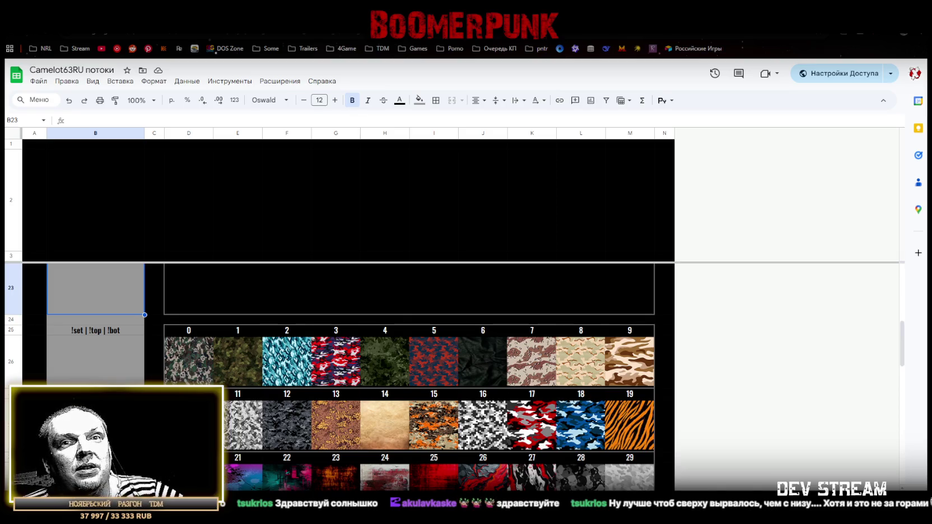
scroll(103, 368, "up", 3)
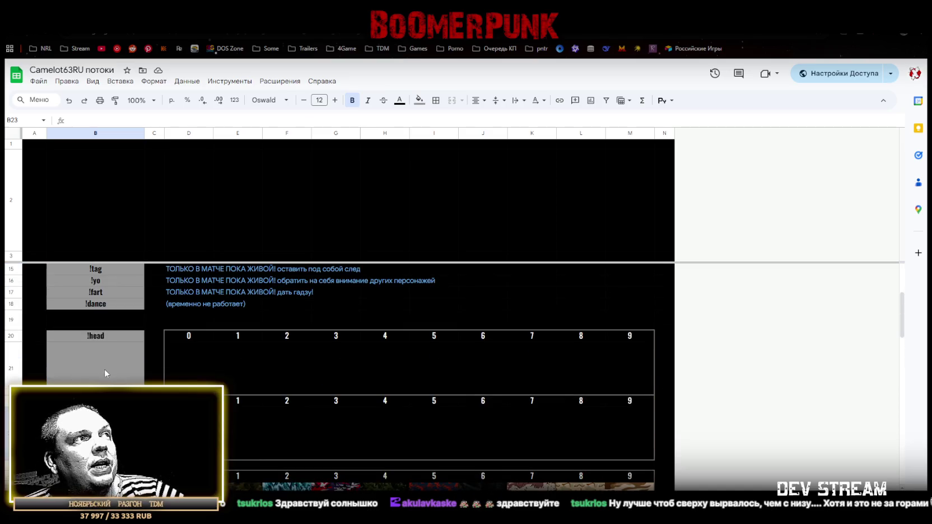
Upload the ten-mask head image into merged cell D21:M21 under numbers 0–9
left_click(212, 360)
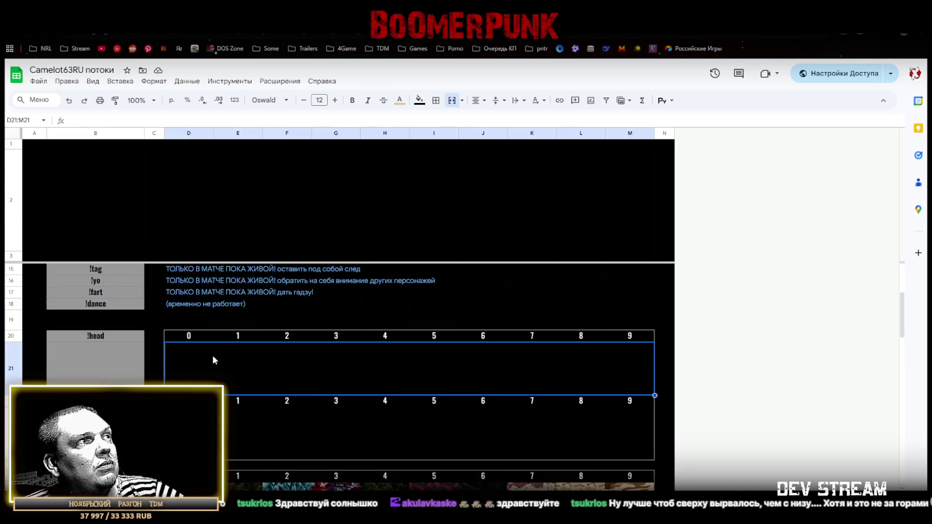
left_click(120, 82)
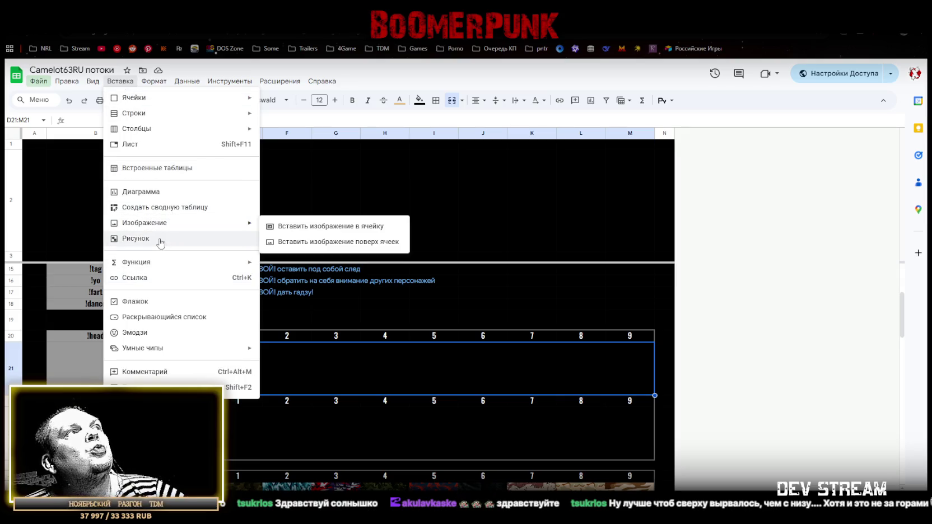
mouse_move(144, 222)
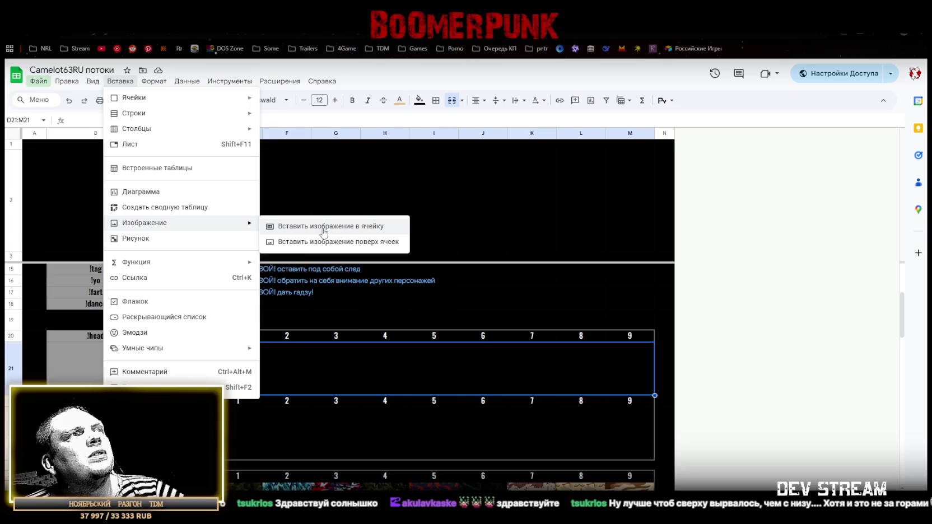
left_click(325, 227)
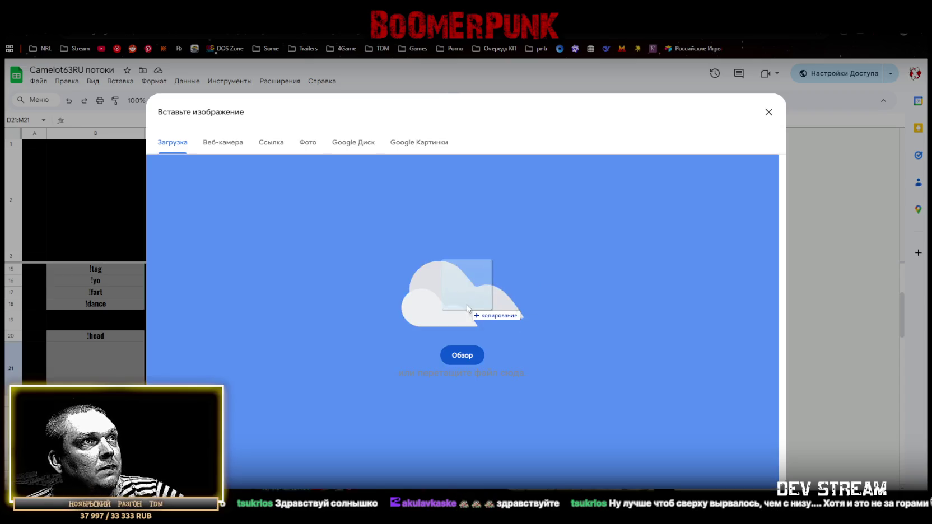
left_click_drag(518, 336, 467, 304)
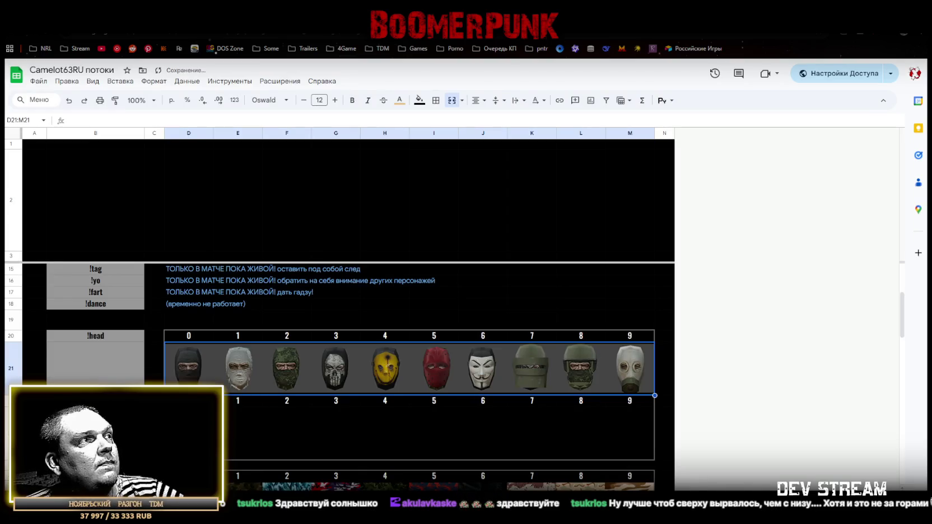
key("Down")
key("Down")
Insert the second heads image into the second block's image row D23:M23
left_click(125, 81)
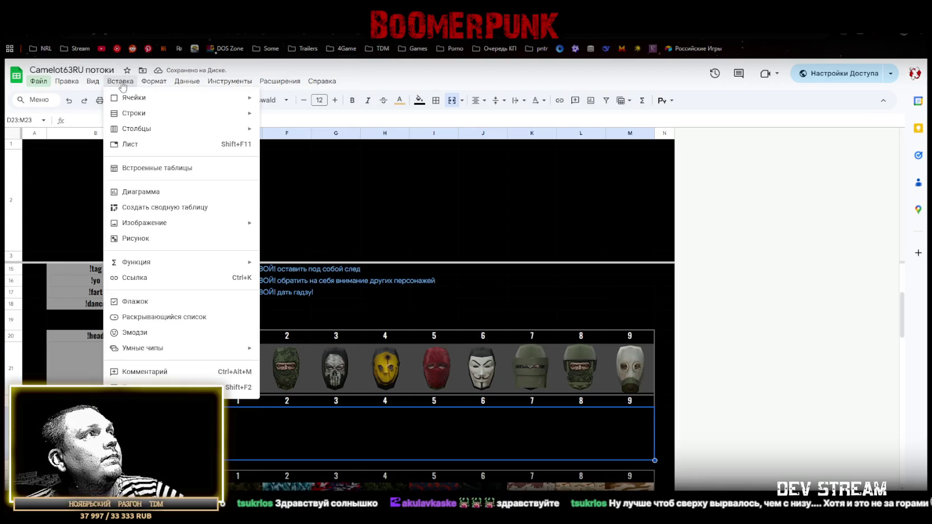
mouse_move(144, 223)
left_click(305, 224)
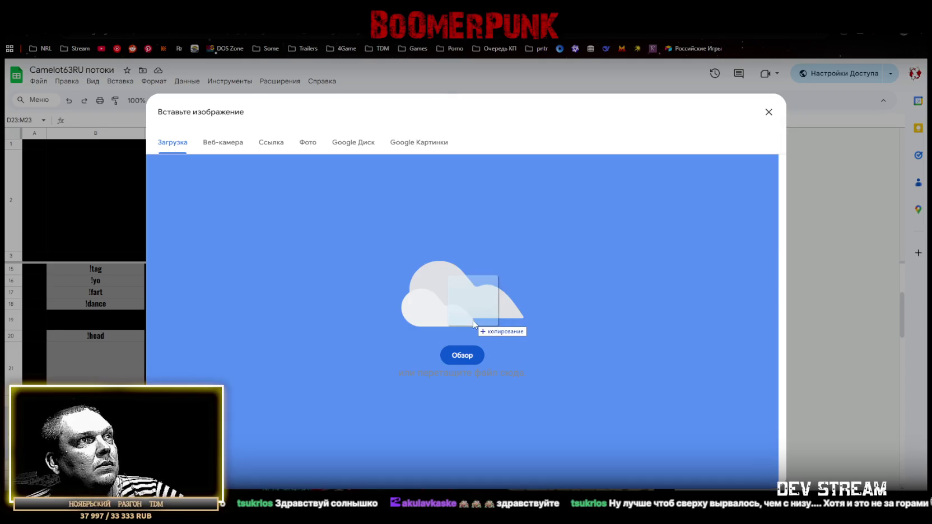
left_click_drag(548, 420, 474, 323)
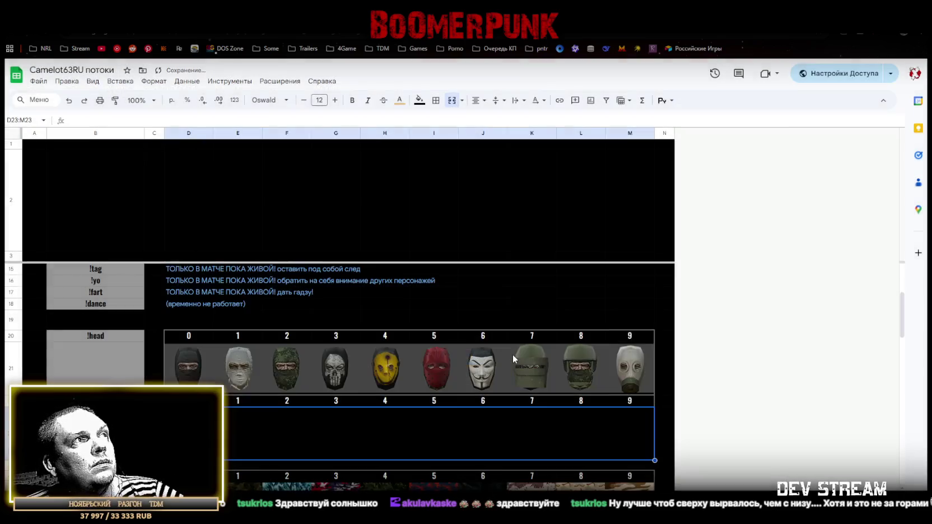
Renumber D22:G22 as 10, 11, 12, 13 and clear the leftover numbers 4–9
left_click(189, 401)
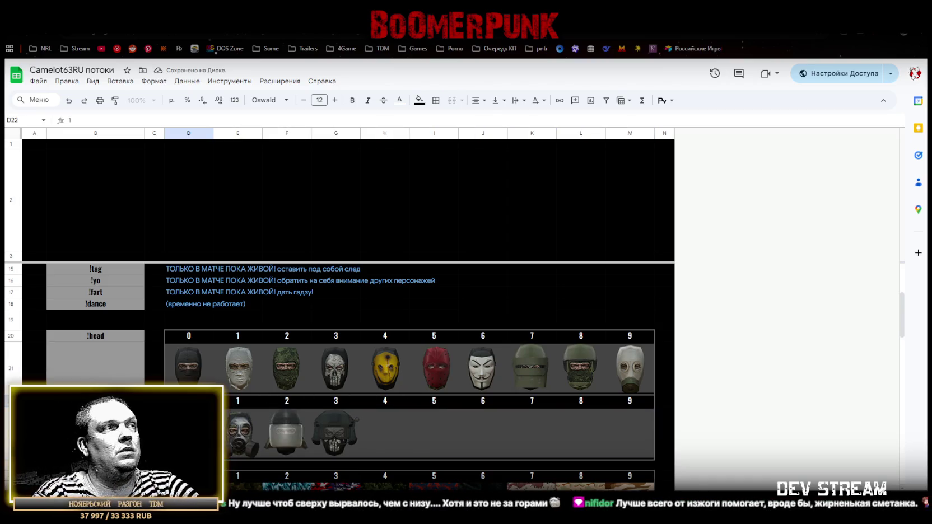
type("10")
left_click(243, 404)
type("11")
left_click(286, 403)
type("12")
left_click(336, 404)
type("13")
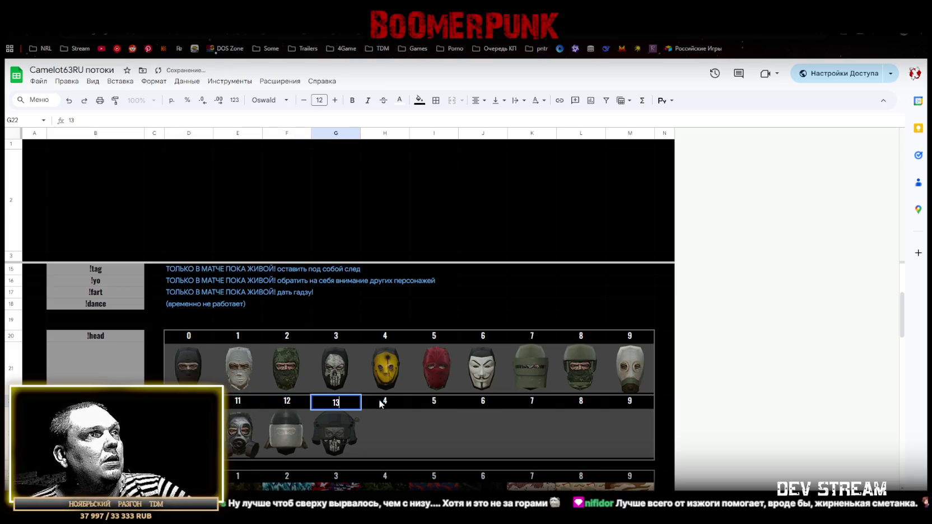
left_click_drag(385, 401, 624, 403)
key("Delete")
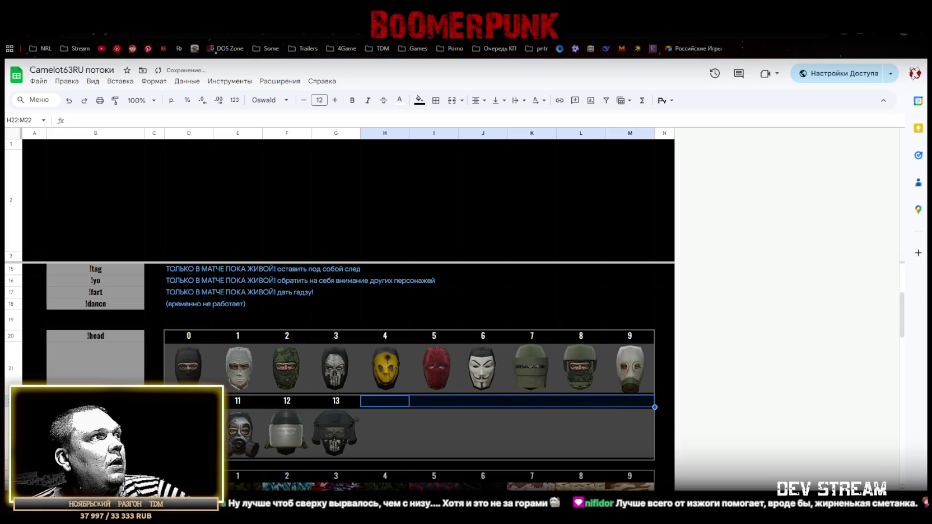
left_click(95, 363)
Fill B21 with the note 'пример' on a line above '!head 3'
left_click(111, 338)
key("ctrl+c")
left_click(104, 371)
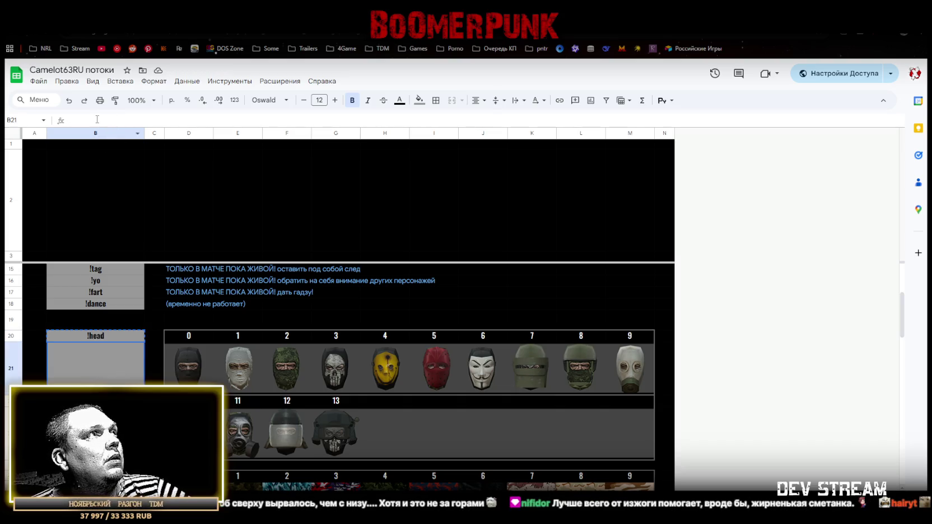
key("ctrl+v")
left_click(97, 120)
type("3")
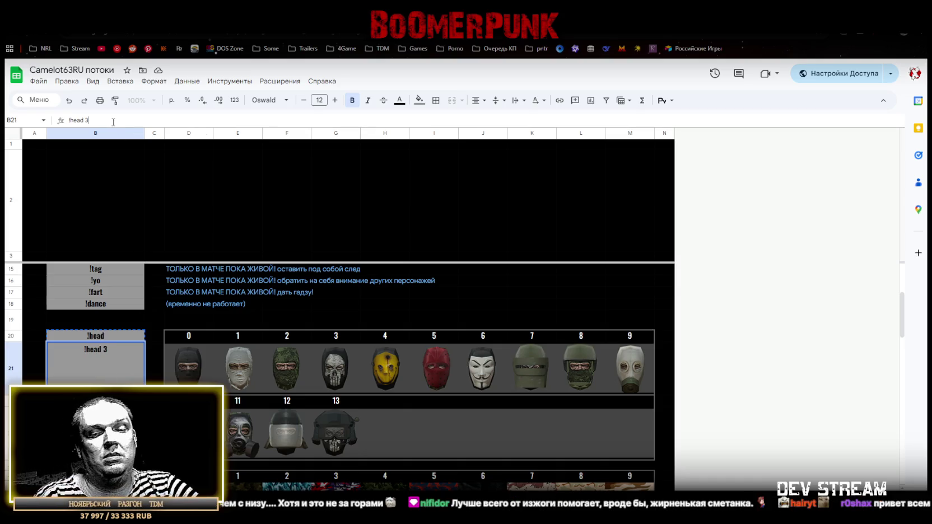
key("Home")
type("пример")
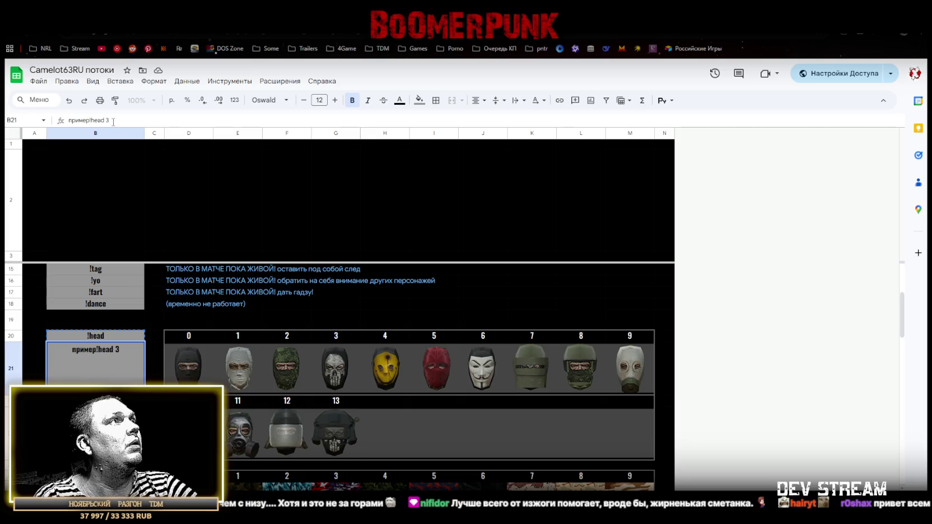
key("alt+Return")
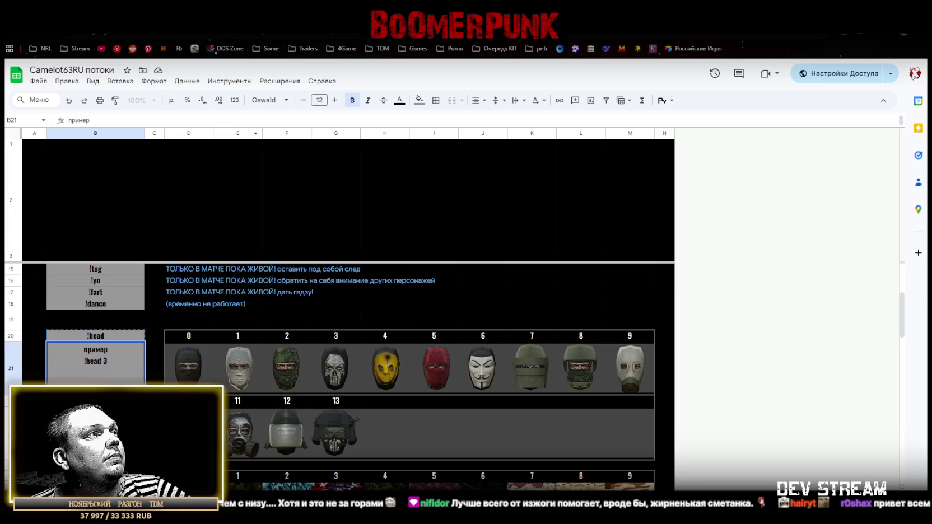
Center the B21 note vertically
left_click(507, 104)
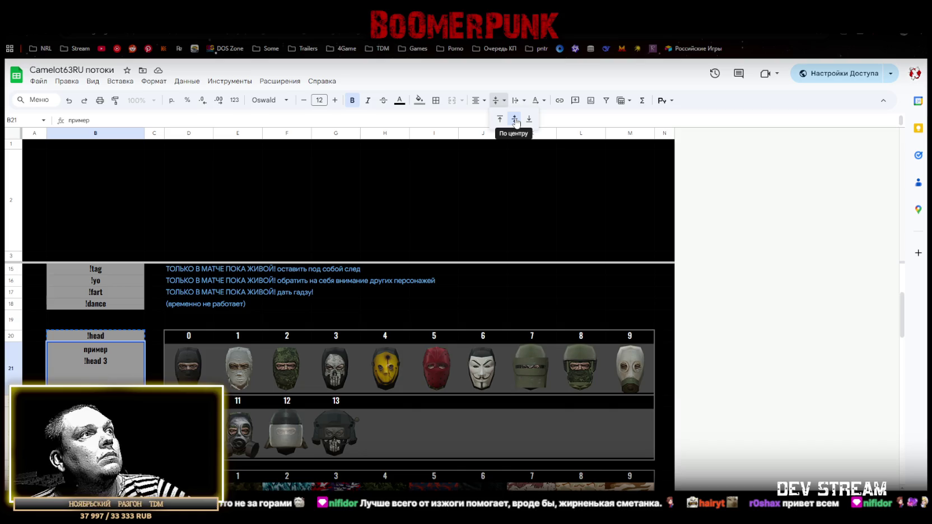
left_click(514, 119)
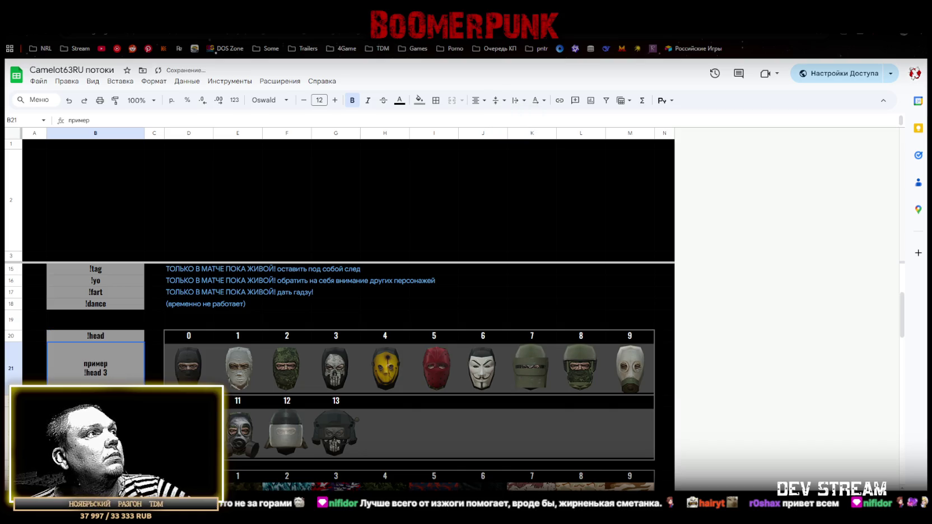
left_click(95, 476)
scroll(121, 370, "up", 3)
scroll(122, 367, "down", 3)
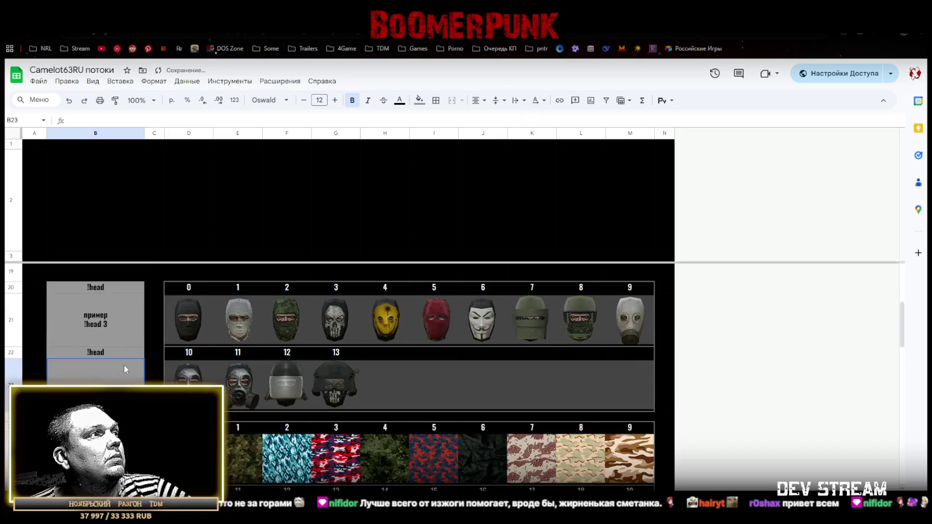
Replace 'пример' in the note with 'писать с пробелом'
left_click(122, 325)
double_click(78, 120)
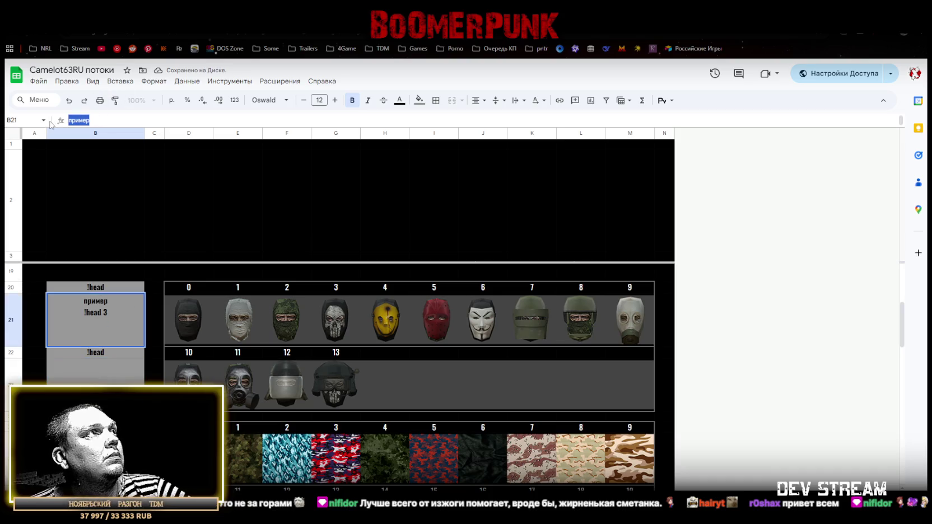
type("писать с пробелом")
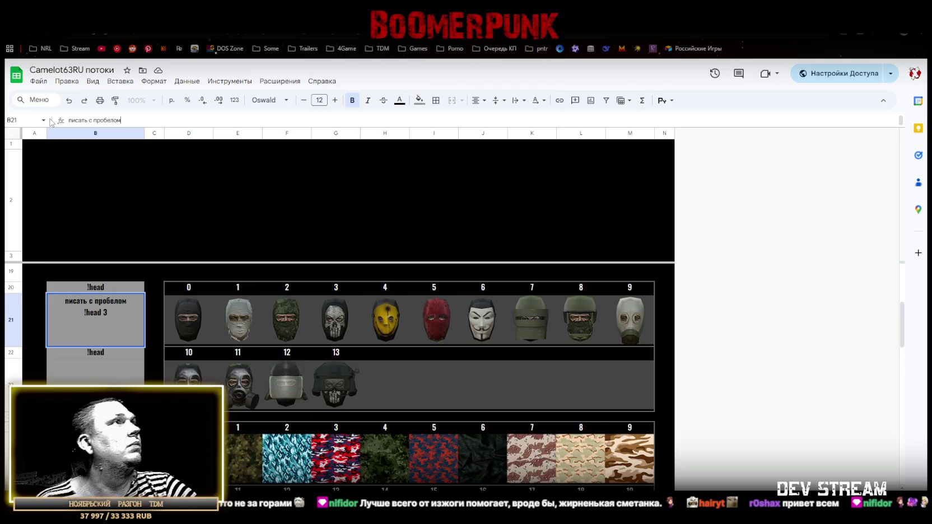
left_click(134, 367)
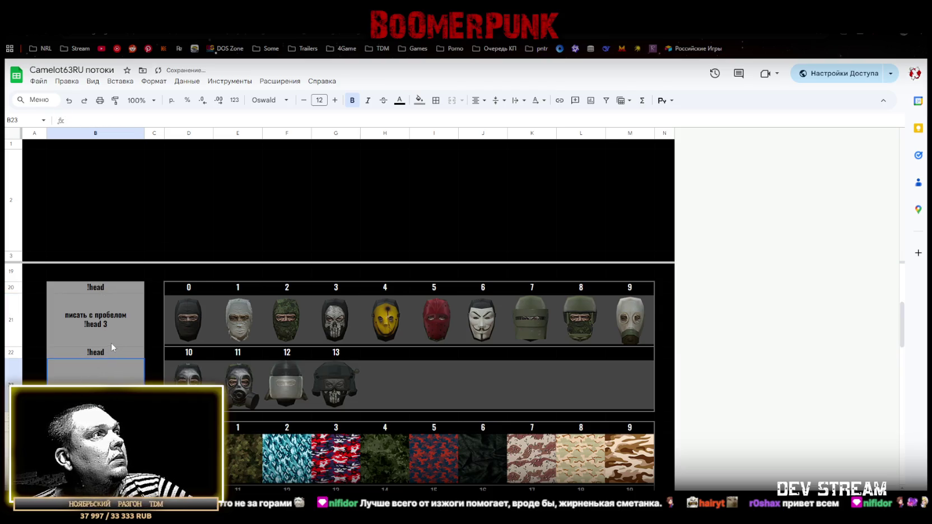
Copy the usage note into B23, then remove it again and reselect B21
left_click(116, 340)
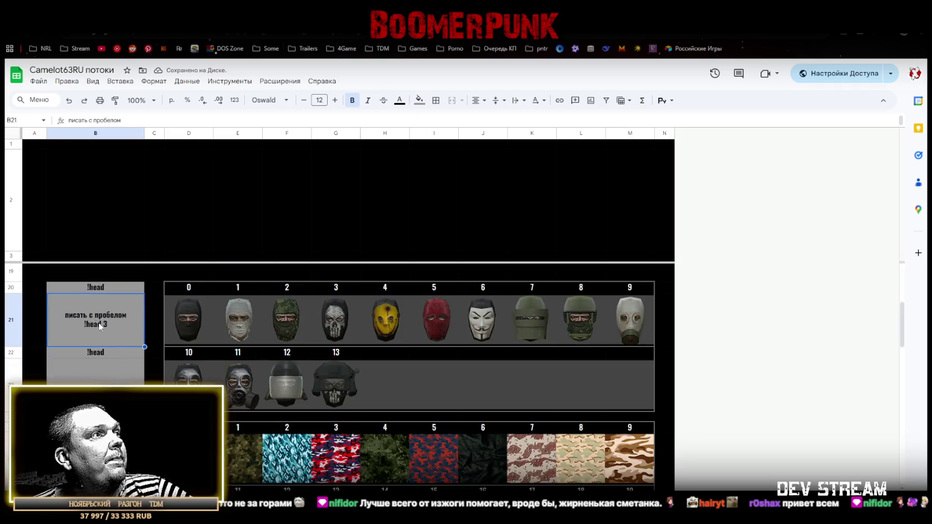
key("ctrl+c")
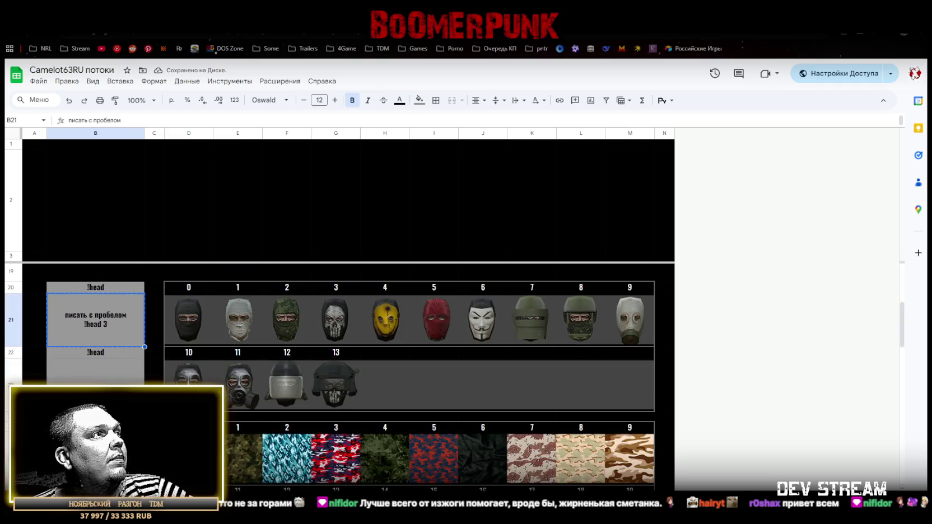
left_click(129, 367)
key("ctrl+v")
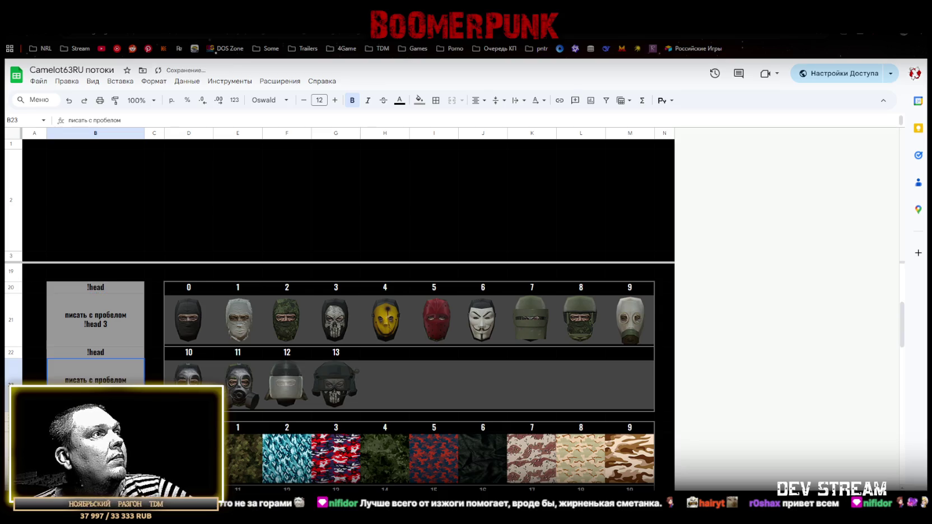
key("Delete")
left_click(116, 331)
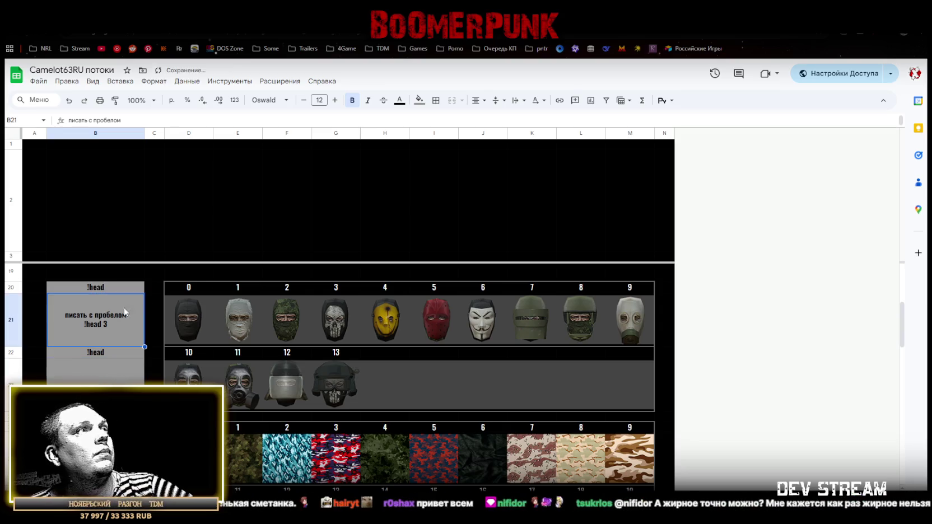
left_click(401, 101)
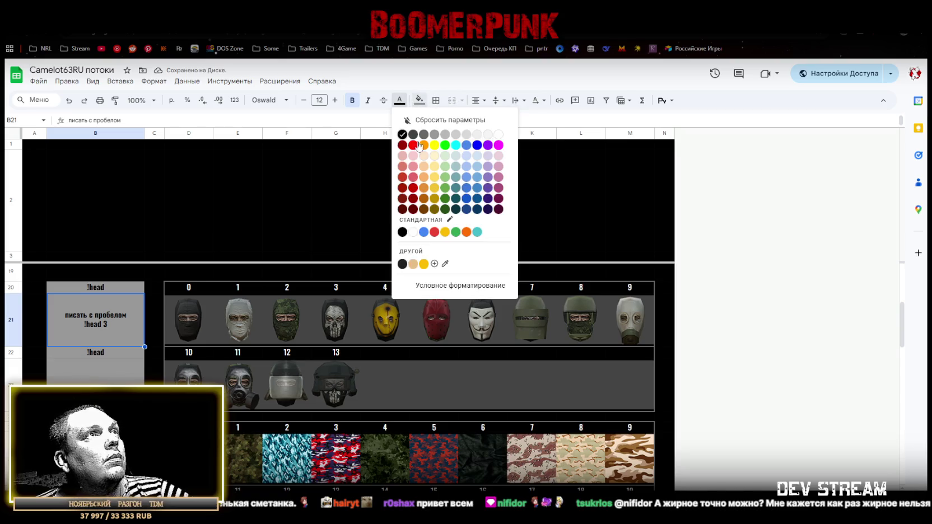
Style the '!head 3' usage note in B21 with a red fill, white text and a larger font
left_click(414, 187)
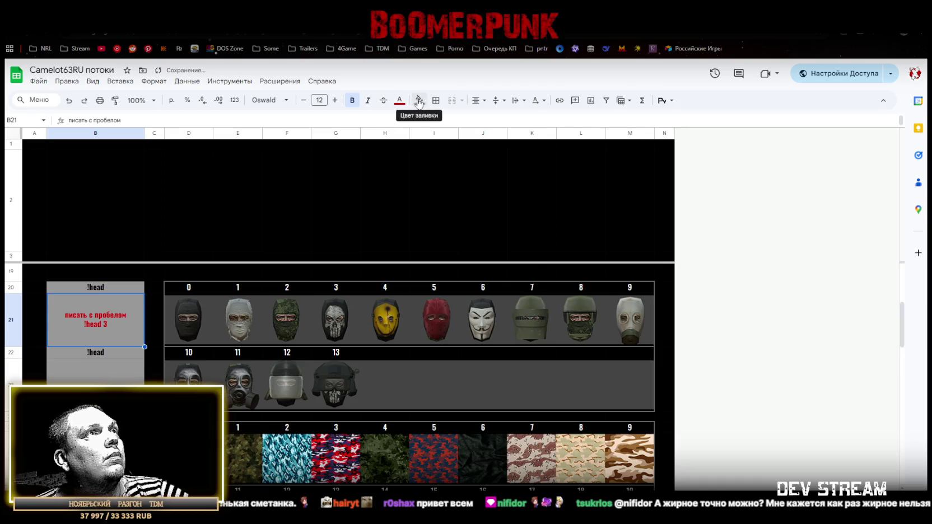
left_click(418, 101)
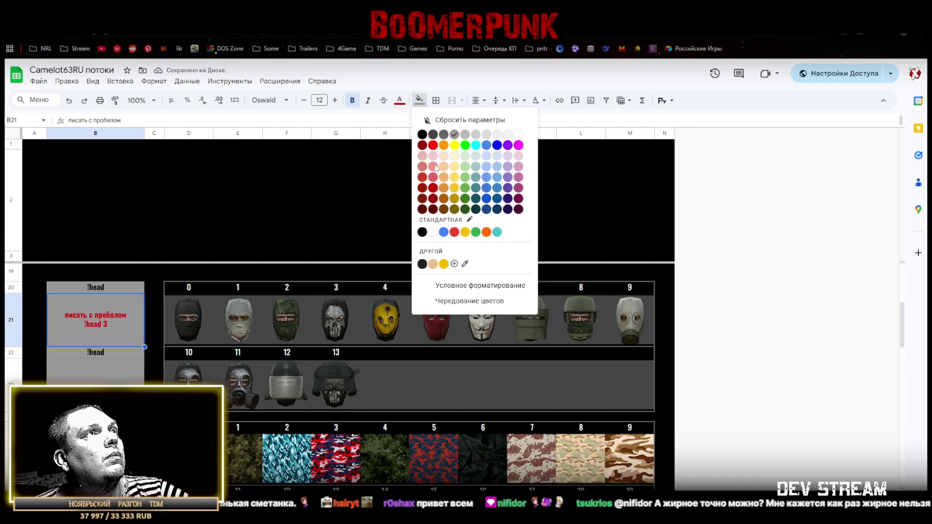
left_click(433, 188)
left_click(399, 101)
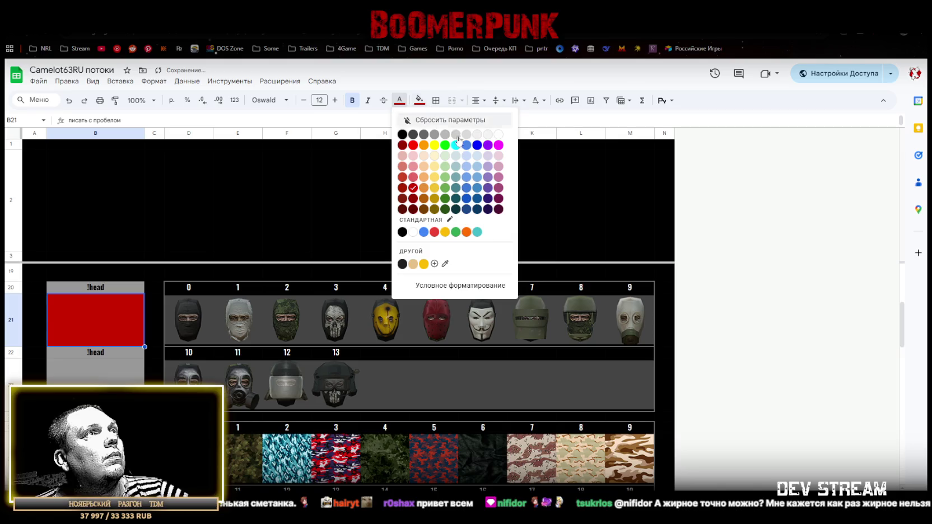
left_click(491, 135)
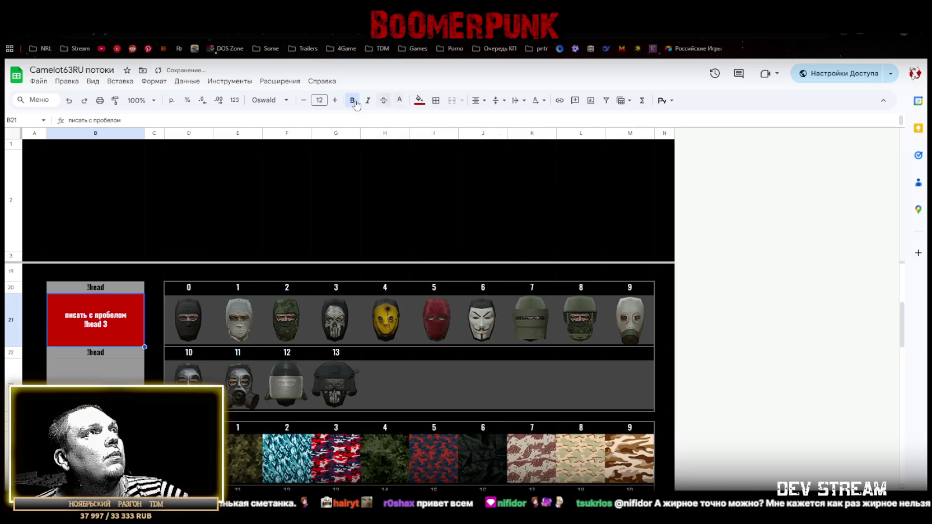
left_click(336, 101)
left_click(336, 101)
left_click(336, 101)
left_click(336, 101)
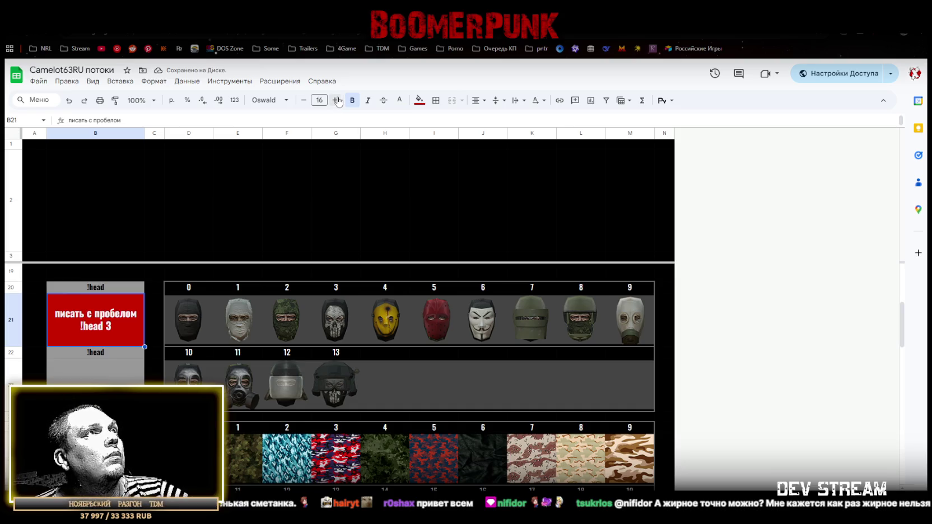
left_click(336, 100)
left_click(336, 101)
Copy the formatted B21 usage note and paste it into B23 under the second head block
key("Down")
key("Down")
left_click(87, 317)
key("ctrl+c")
scroll(123, 335, "down", 2)
left_click(118, 357)
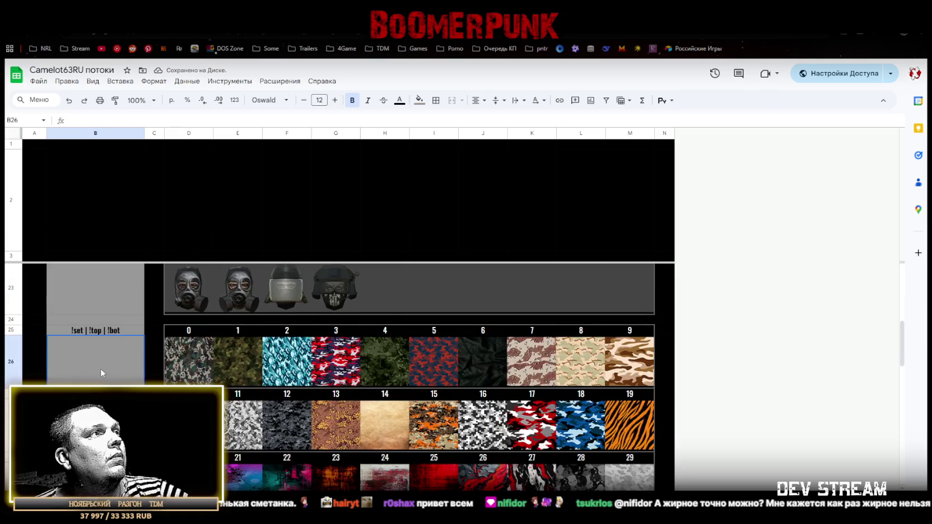
scroll(122, 365, "up", 2)
left_click(103, 330)
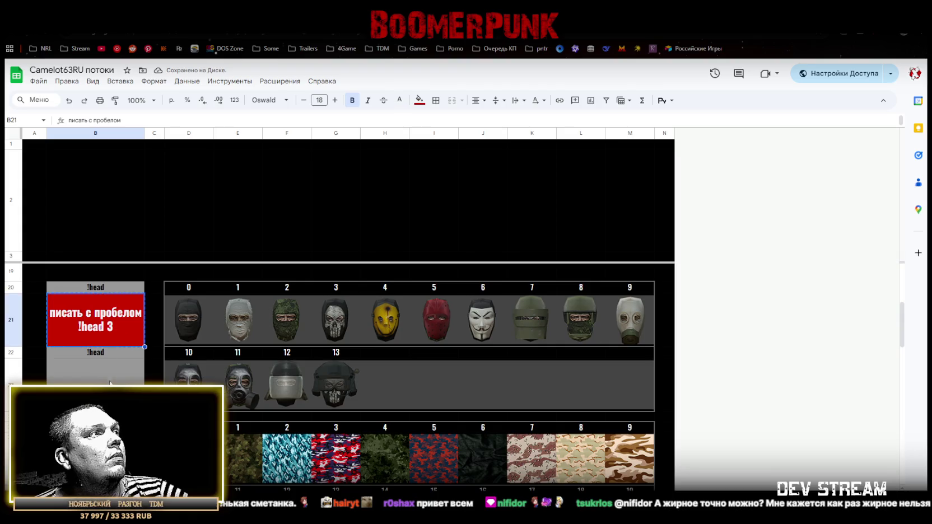
key("Down")
key("Down")
key("ctrl+v")
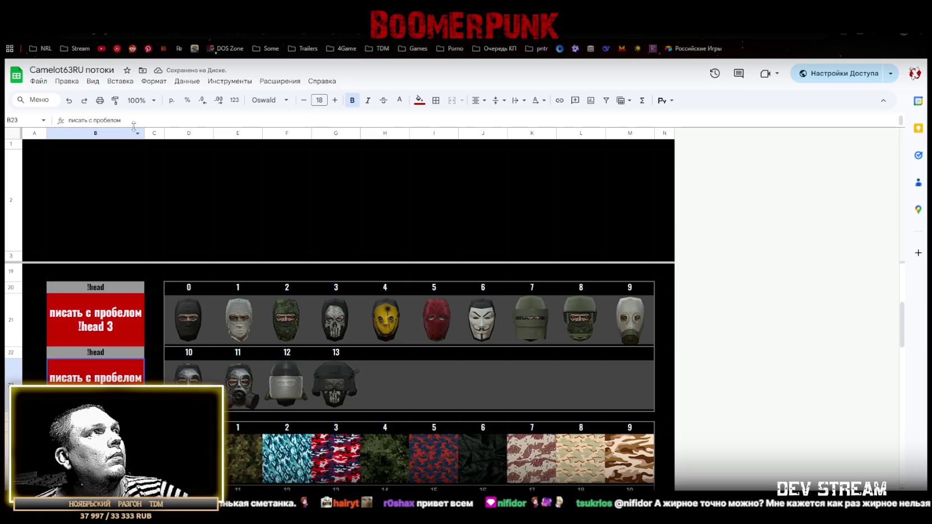
Change the B23 note to '!head 11', then undo it so B23 is left empty
left_click_drag(135, 128, 134, 137)
double_click(86, 130)
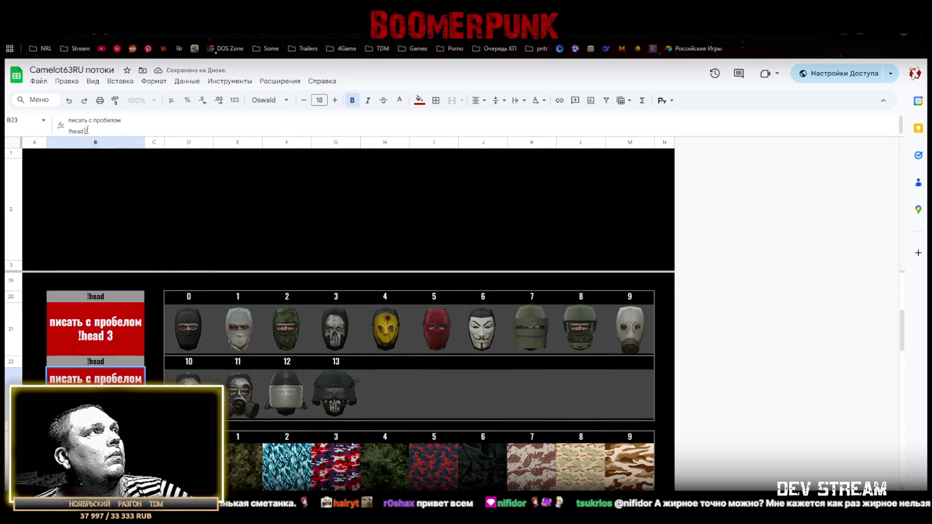
type("11")
key("Return")
key("Down")
key("Down")
scroll(96, 420, "up", 1)
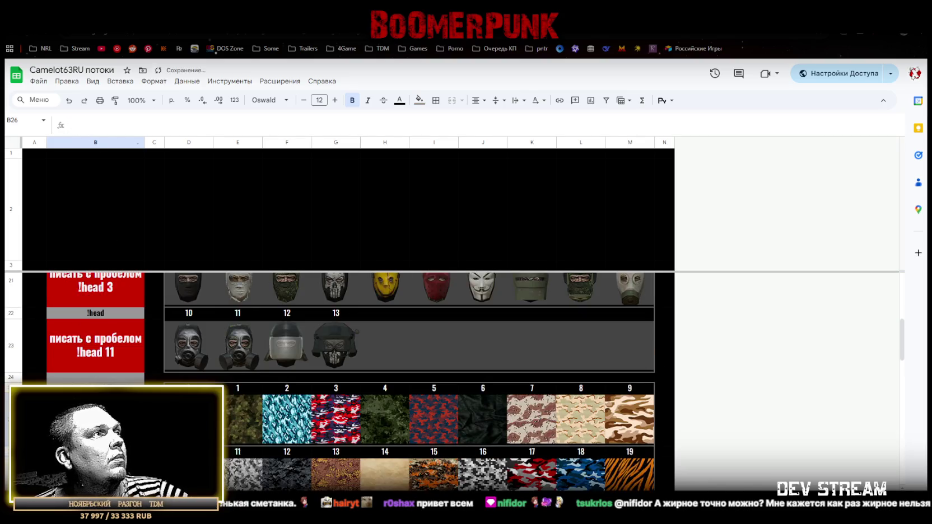
left_click(101, 349)
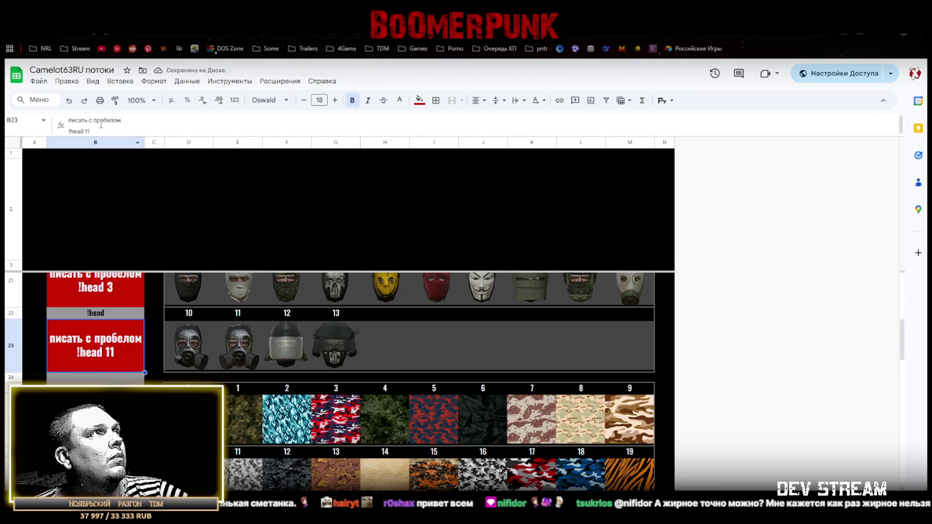
scroll(123, 373, "up", 2)
scroll(121, 379, "down", 1)
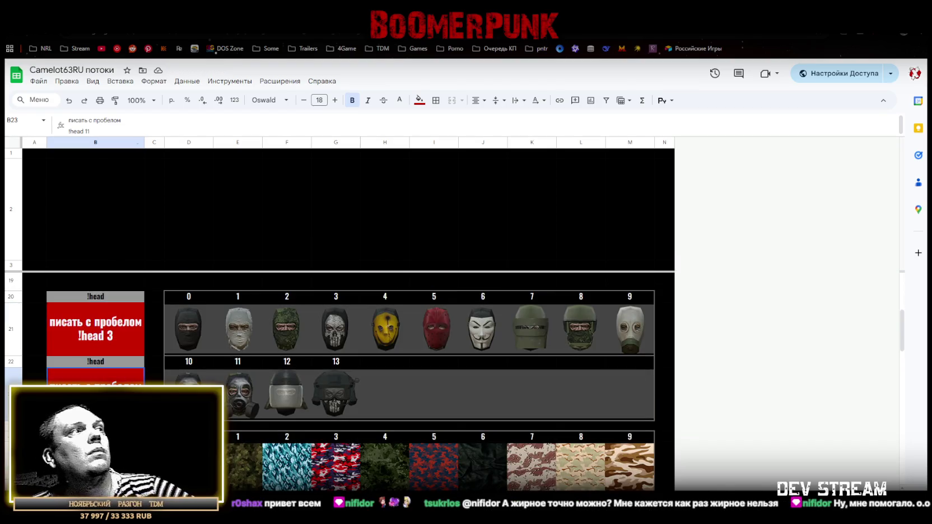
key("ctrl+z")
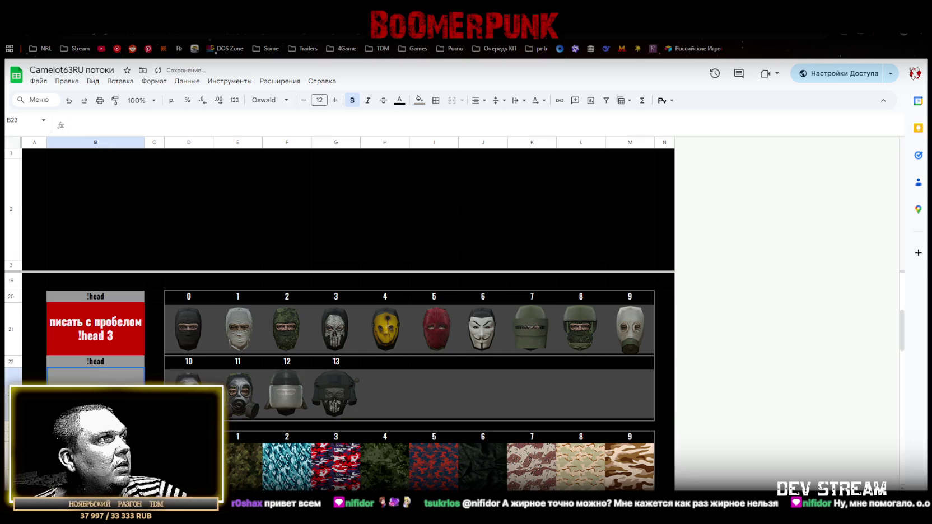
Delete the two empty top rows and enter placeholder text in B1
scroll(409, 380, "down", 10)
scroll(409, 380, "up", 10)
scroll(115, 361, "up", 3)
scroll(128, 270, "up", 3)
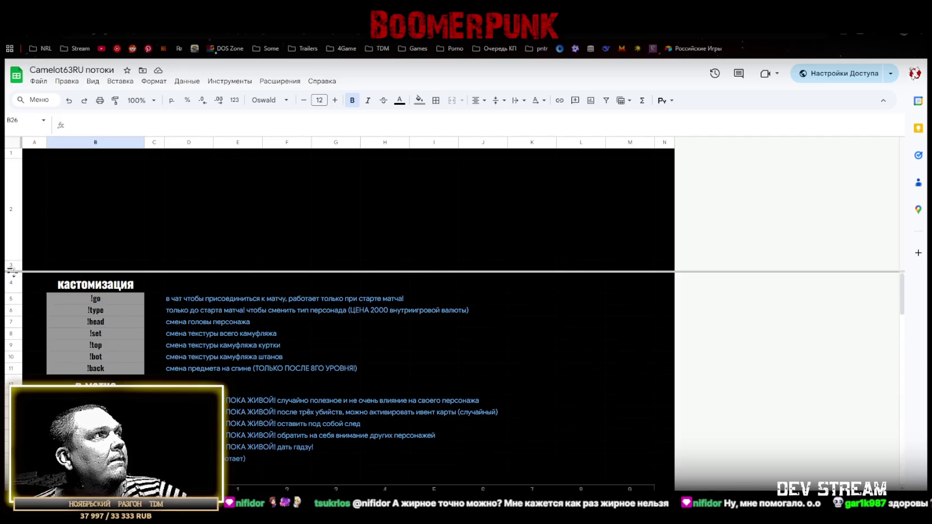
left_click(14, 192)
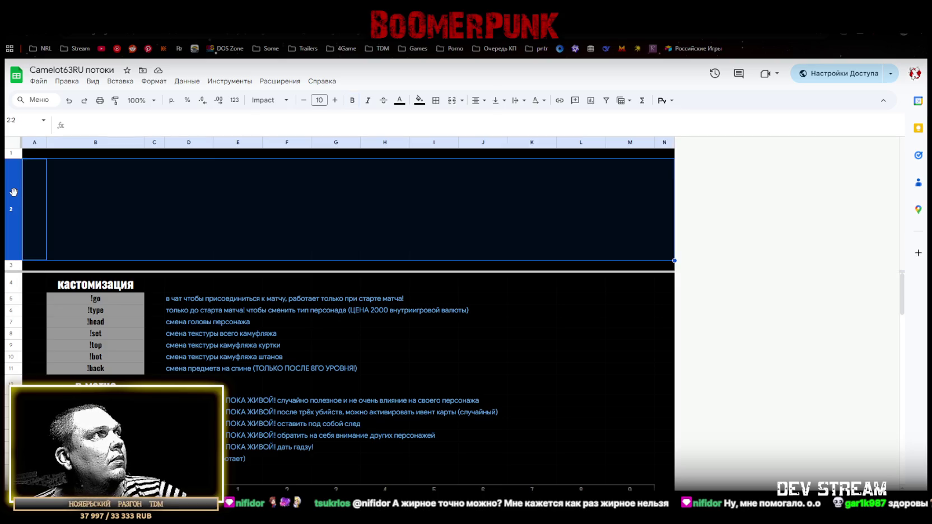
left_click(10, 154)
right_click(10, 154)
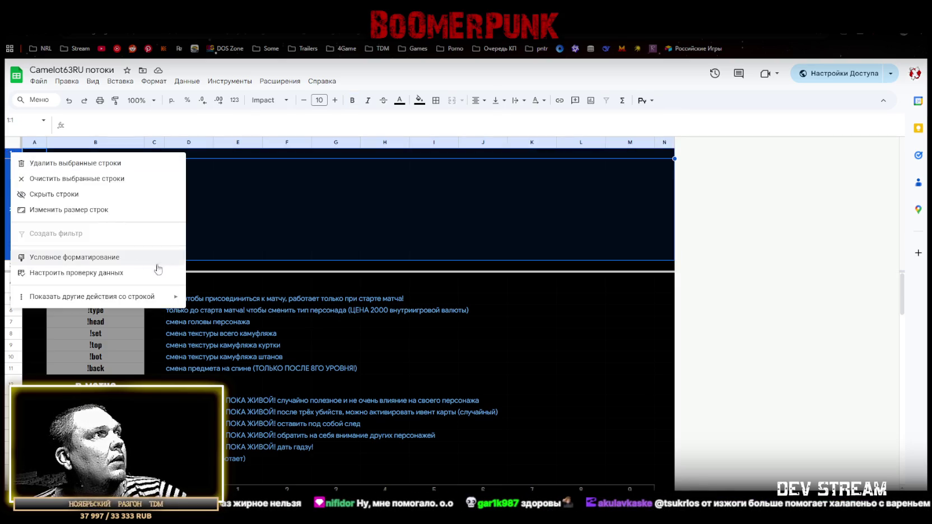
left_click(65, 163)
left_click(79, 154)
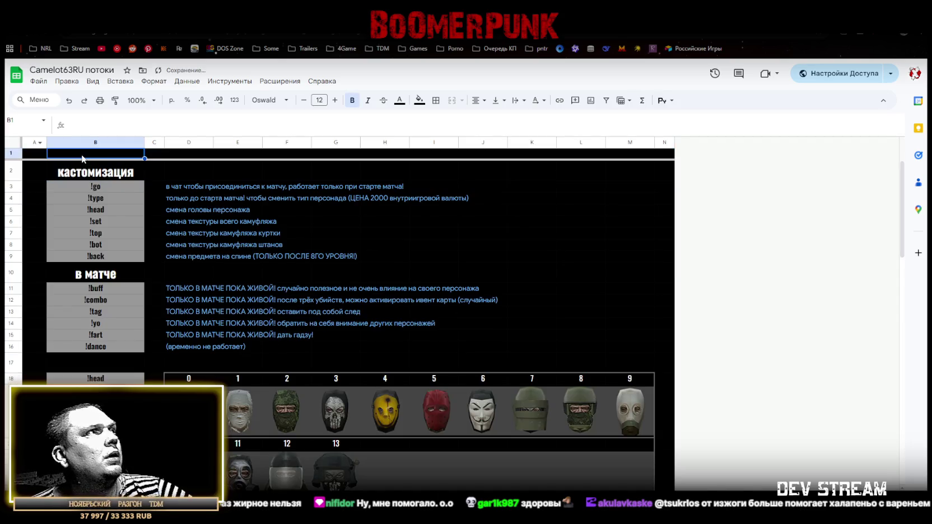
type("команд")
key("Return")
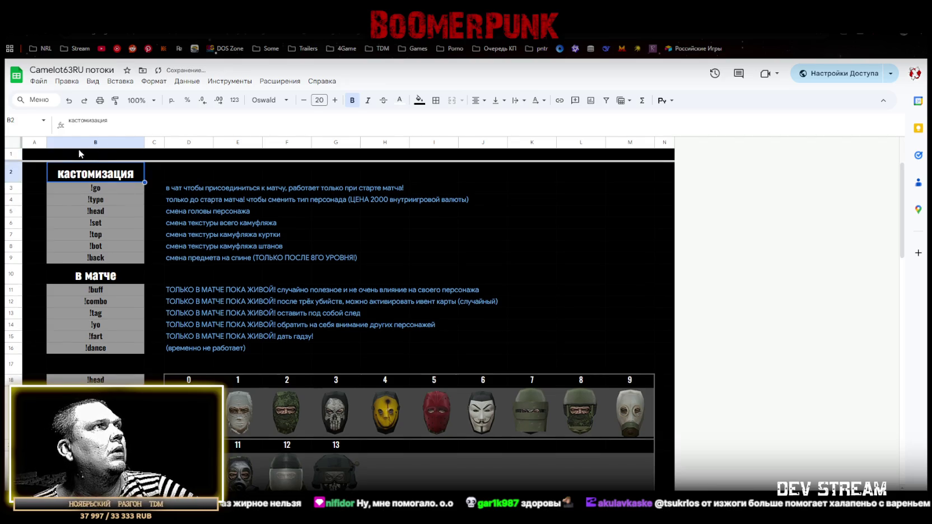
Set row 1's height to 42 px
right_click(9, 153)
left_click(112, 248)
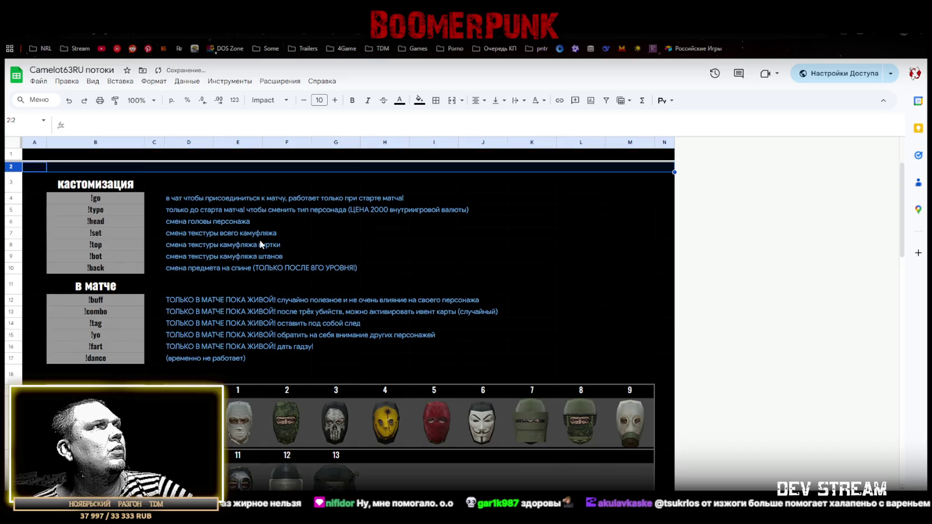
key("ctrl+z")
right_click(10, 153)
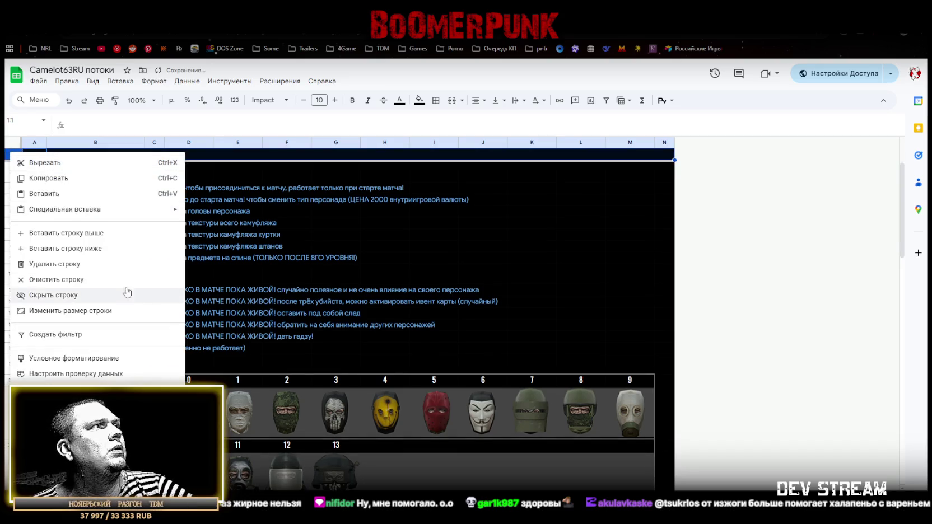
left_click(77, 311)
left_click(412, 286)
type("42")
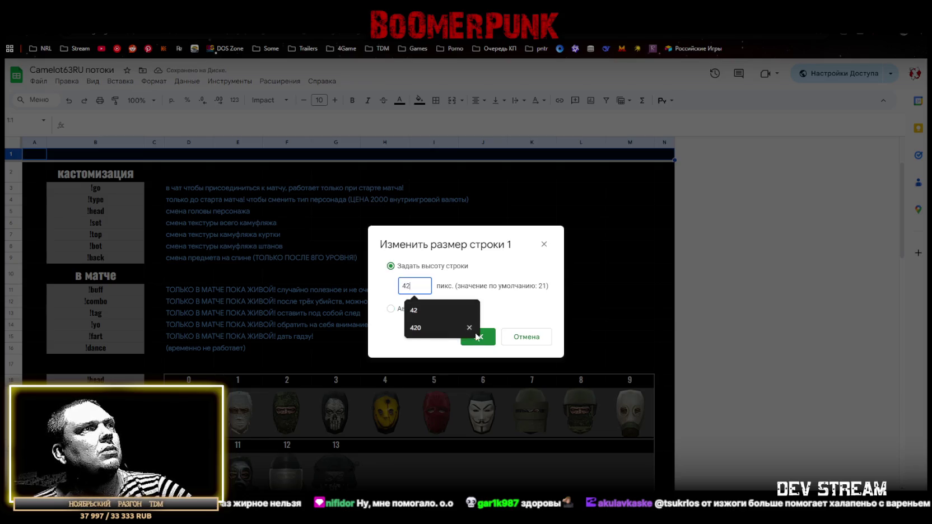
left_click(477, 336)
left_click(95, 180)
Paste the кастомизация heading style into B1 and title it 'КОМАНДА!'
key("ctrl+c")
key("Up")
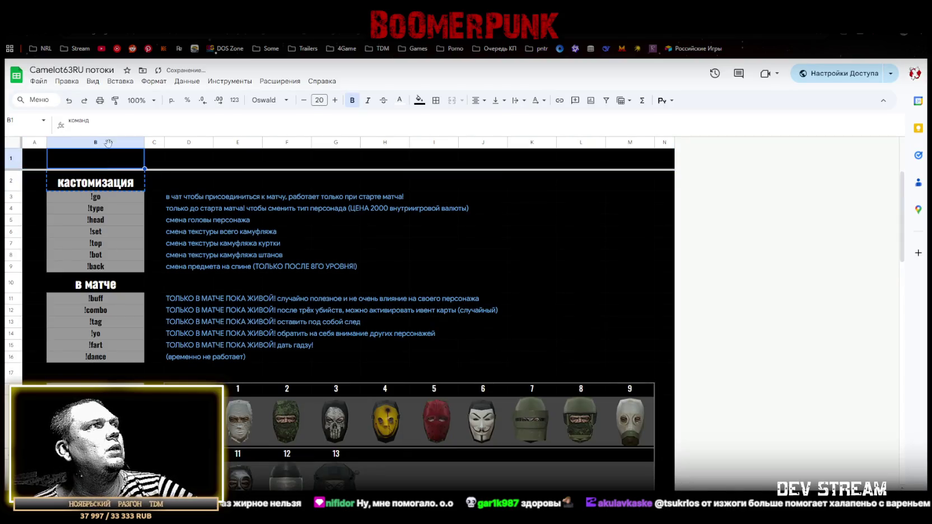
key("ctrl+v")
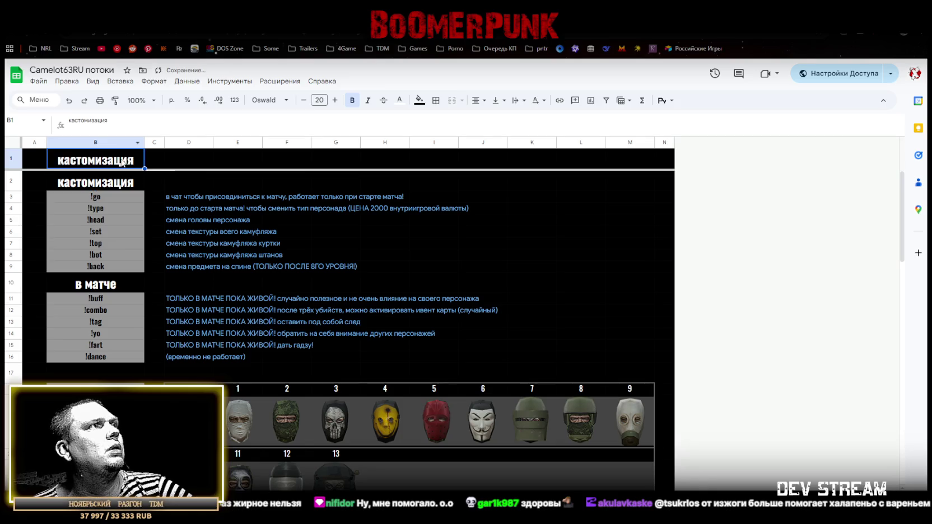
type("Колманд")
key("BackSpace")
key("BackSpace")
key("BackSpace")
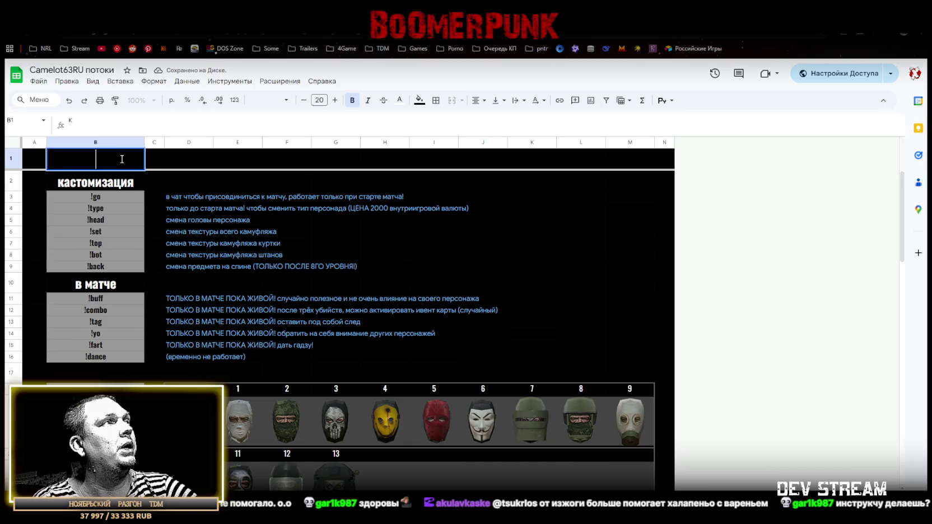
type("КОМАНДА")
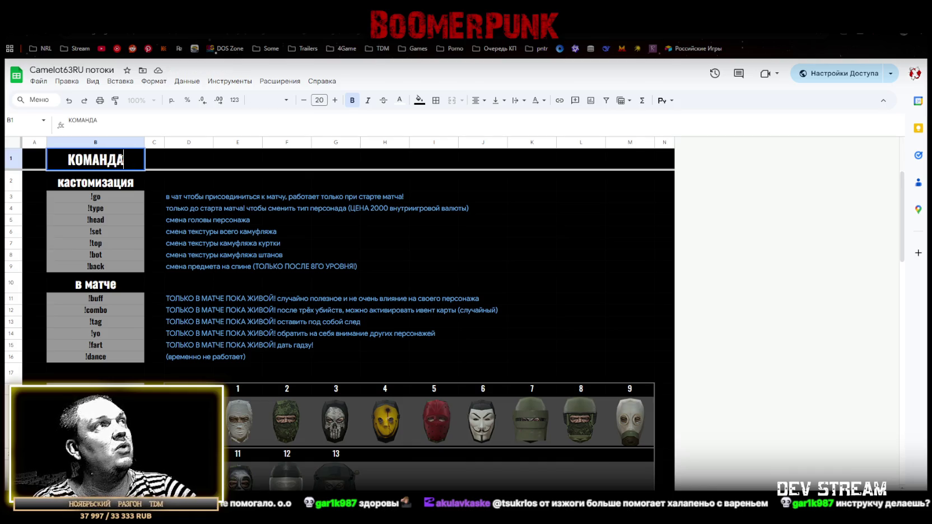
type("!")
left_click(206, 166)
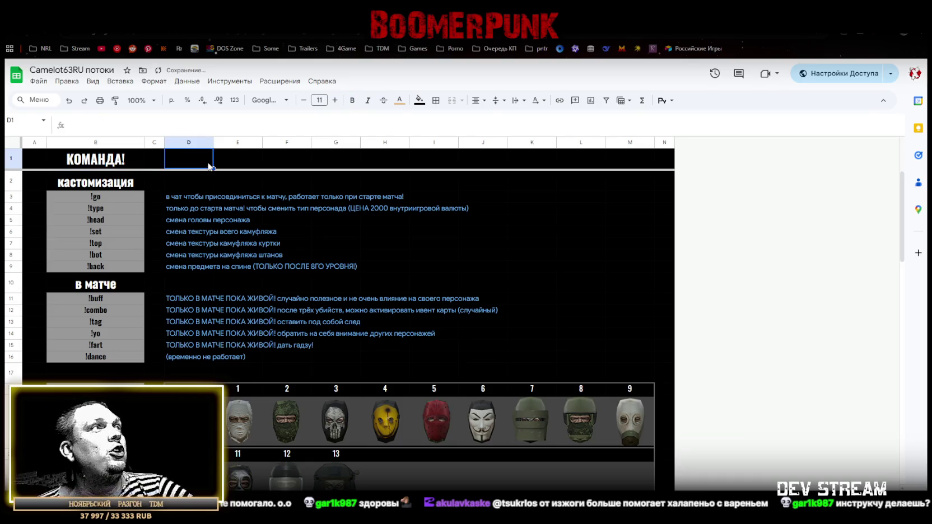
Type the heading 'описание' into D1 and check its text colour
type("описание")
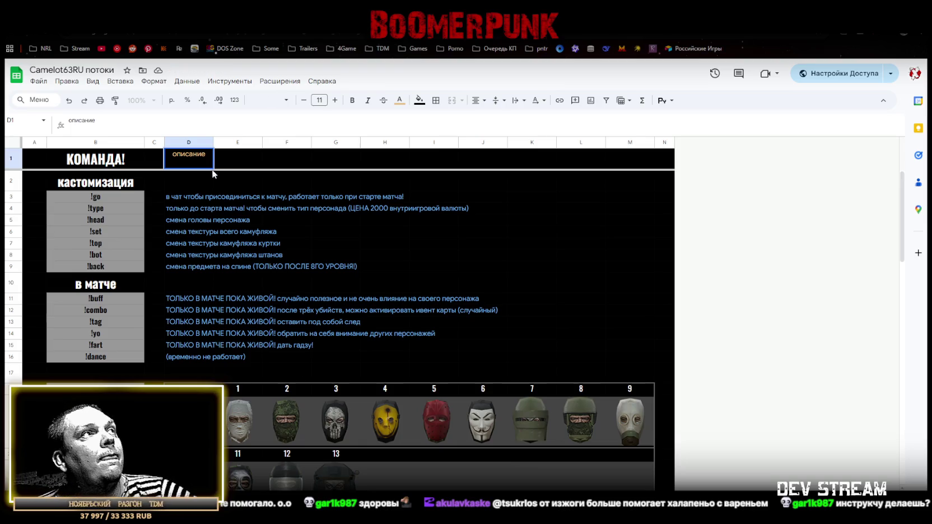
left_click_drag(187, 198, 185, 153)
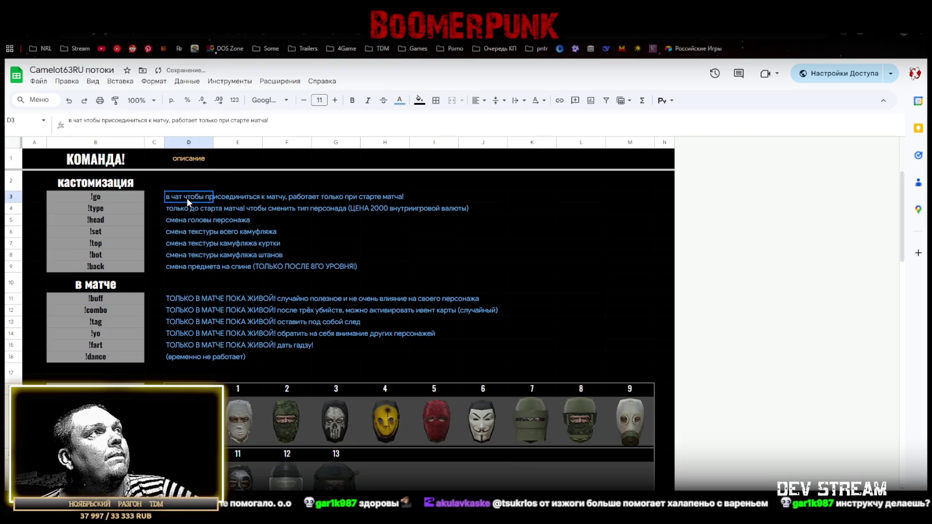
left_click(406, 103)
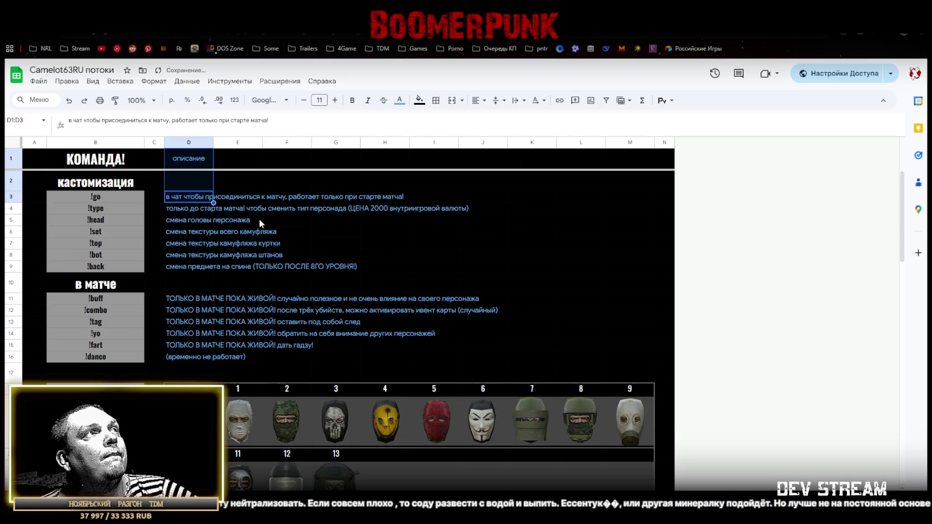
left_click(218, 221)
left_click(187, 160)
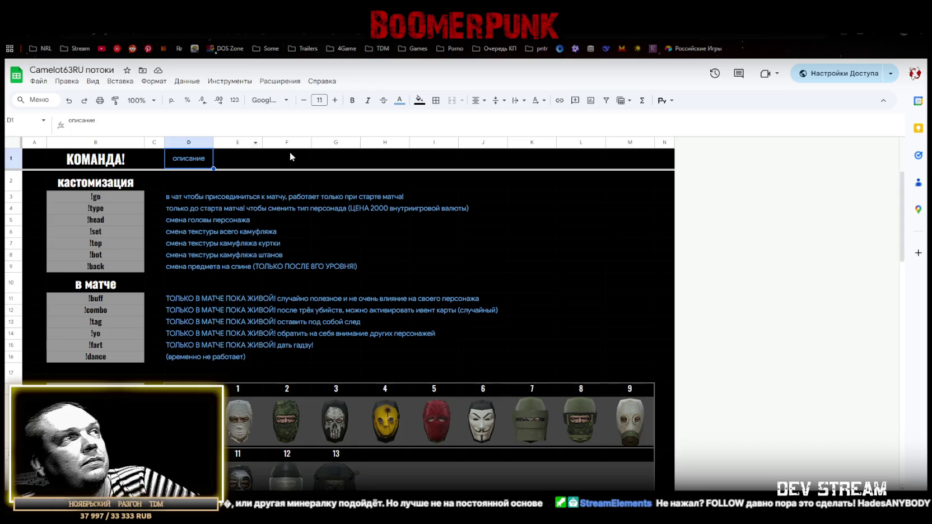
scroll(455, 295, "down", 1)
scroll(454, 295, "down", 2)
scroll(455, 295, "down", 4)
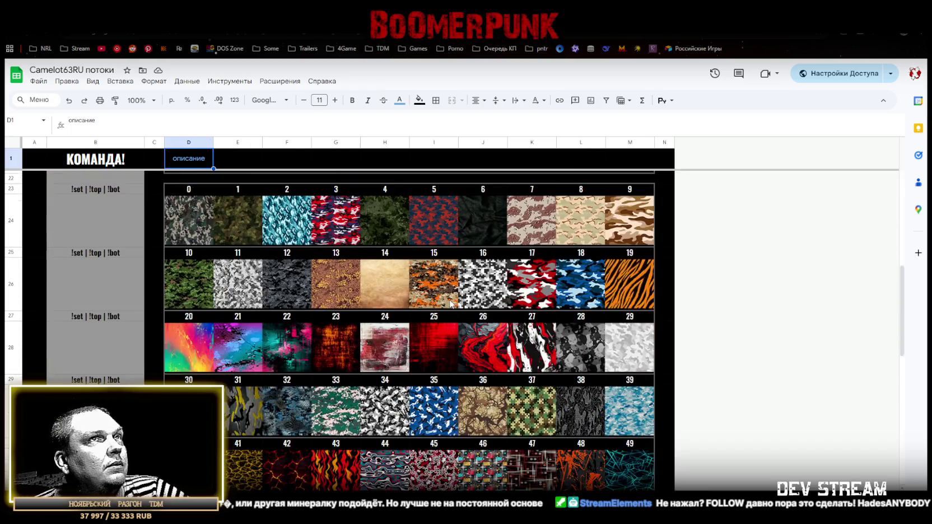
scroll(451, 304, "down", 2)
scroll(451, 304, "up", 2)
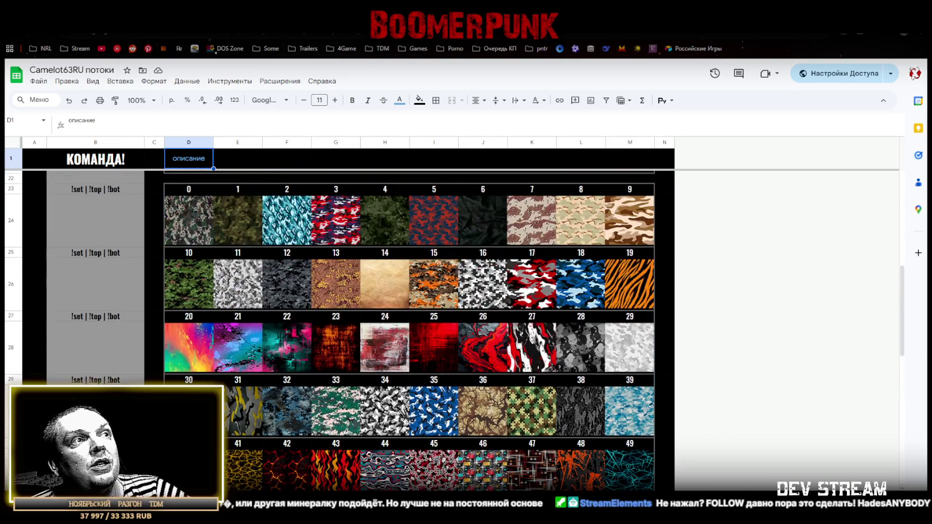
key("ctrl+shift+Page_Up")
key("ctrl+shift+Page_Up")
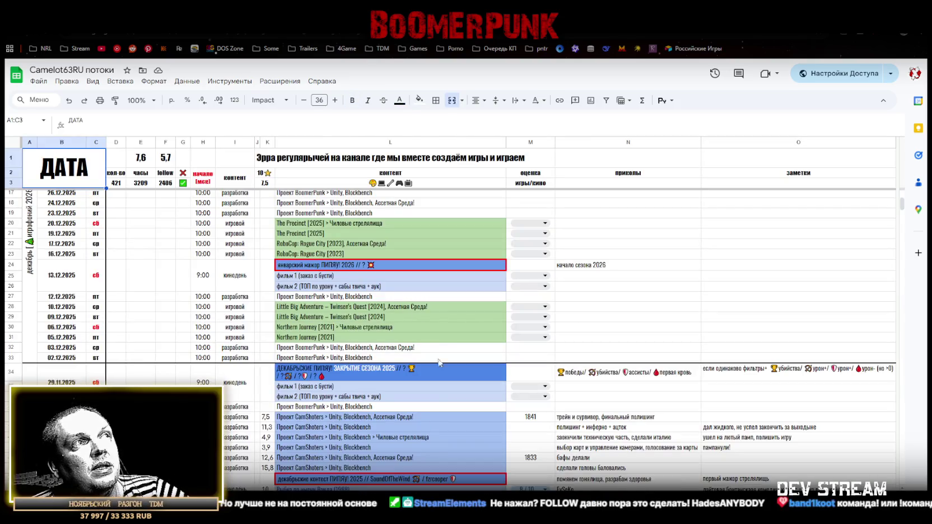
key("ctrl+shift+Page_Down")
key("ctrl+shift+Page_Down")
scroll(331, 232, "down", 1)
scroll(331, 232, "up", 3)
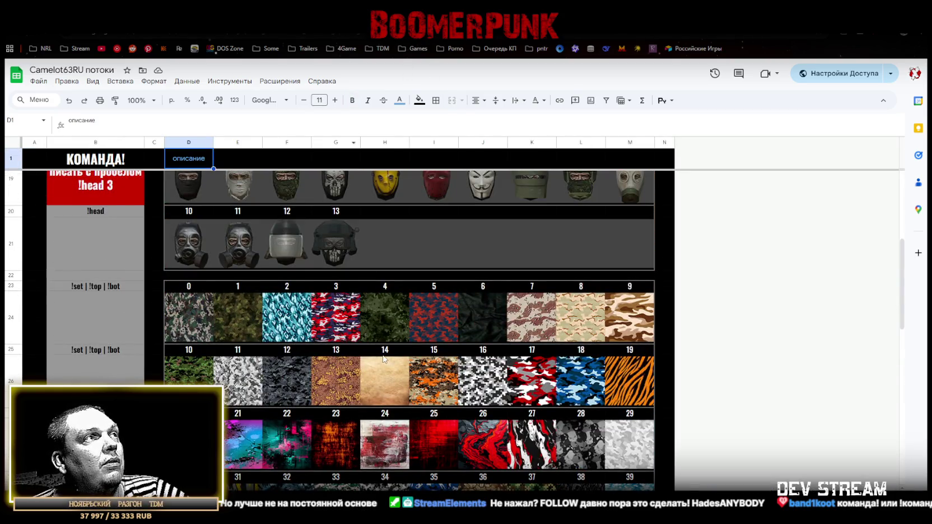
scroll(371, 337, "up", 3)
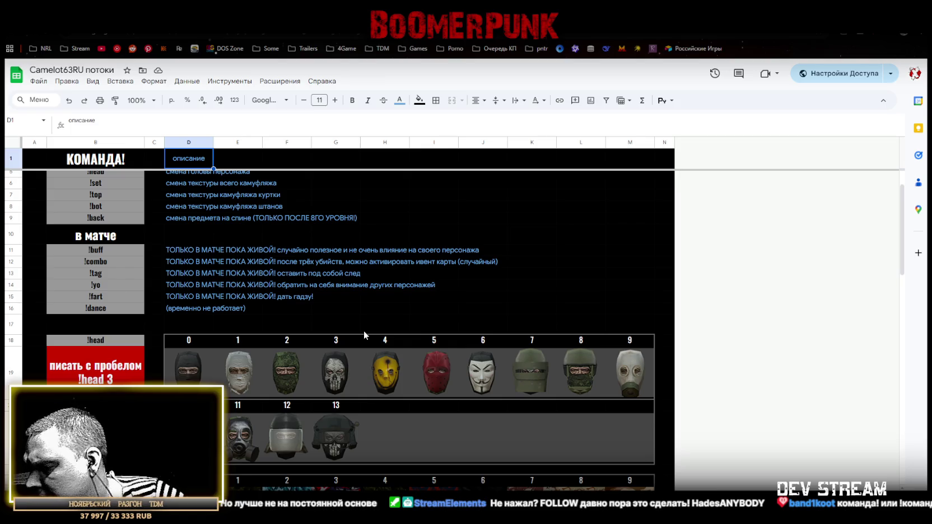
scroll(363, 330, "up", 1)
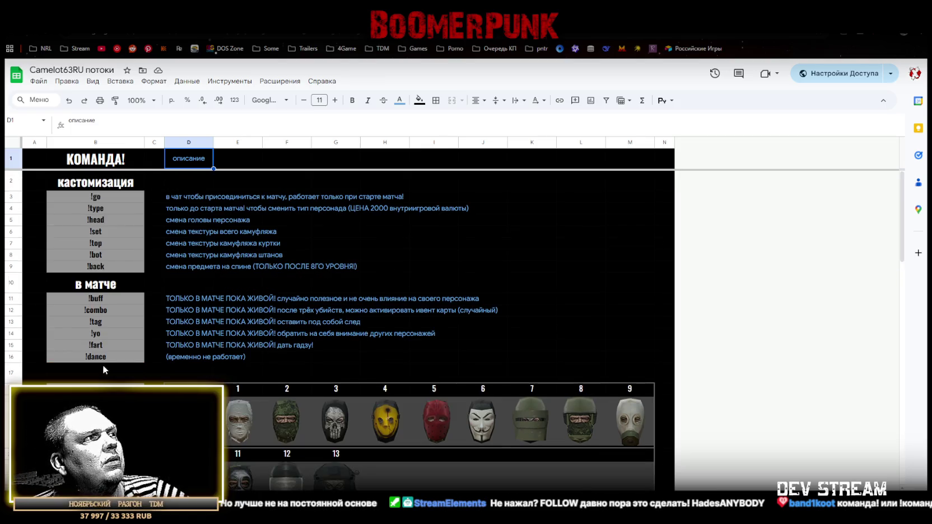
scroll(102, 364, "down", 3)
left_click(93, 285)
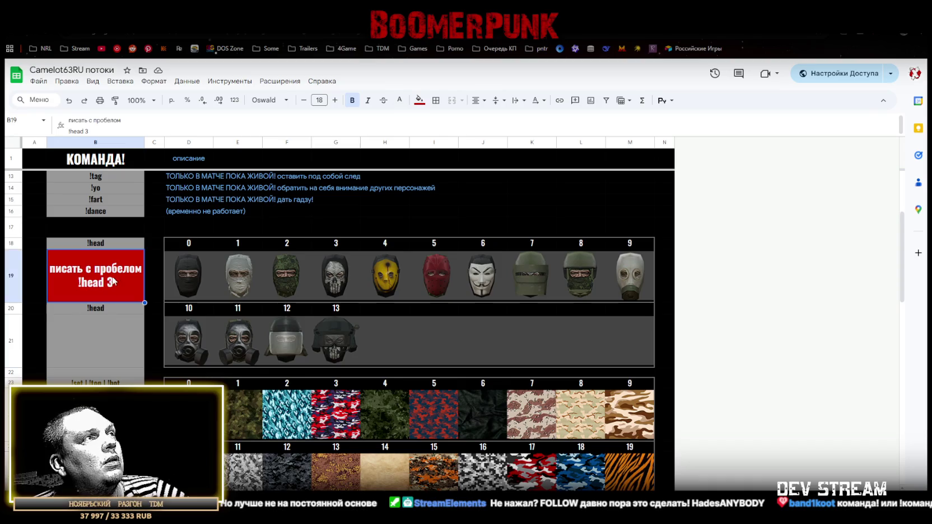
Paste the red usage label into B24 and change its command from head to set
key("ctrl+c")
left_click(95, 414)
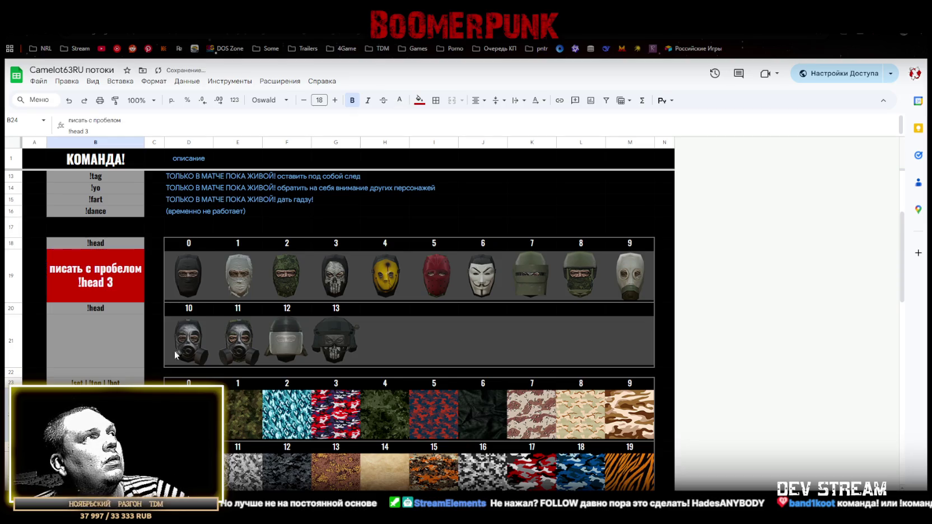
left_click_drag(69, 130, 78, 131)
type("ыу")
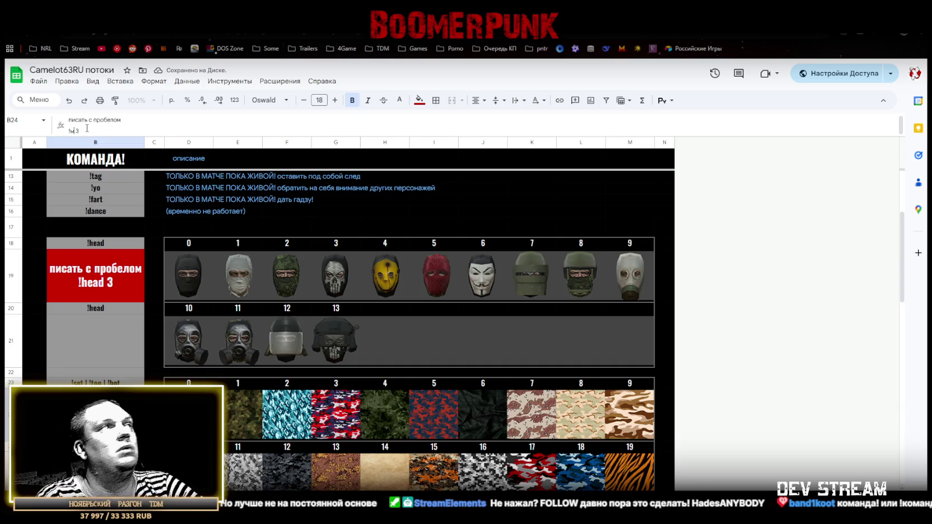
key("BackSpace")
key("BackSpace")
type("set")
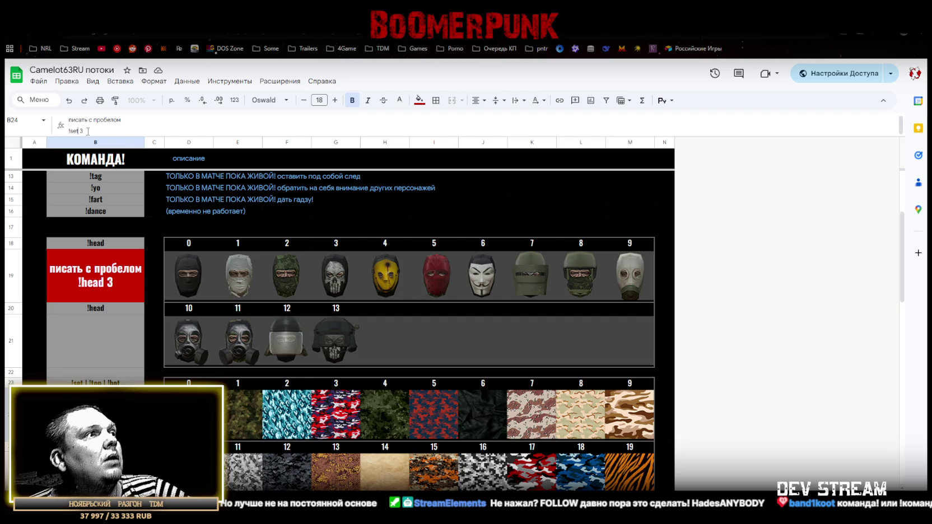
mouse_move(94, 142)
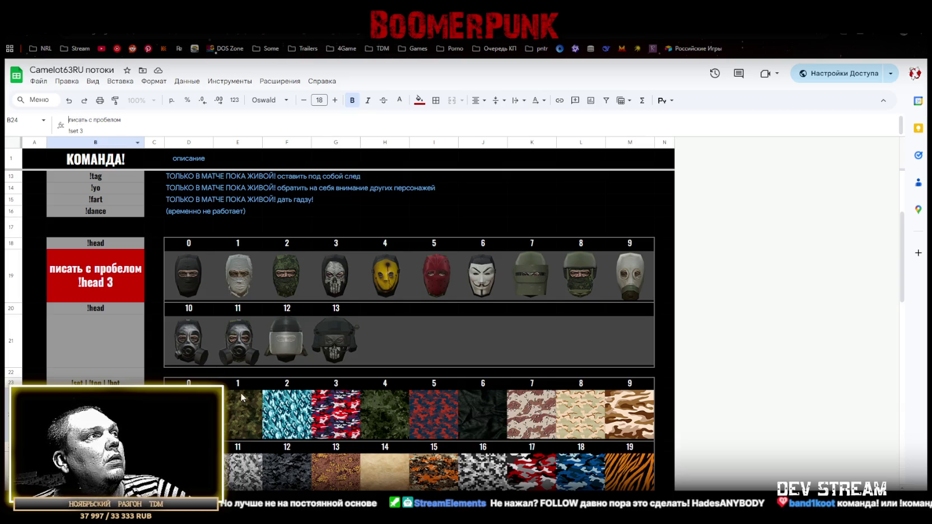
left_click(66, 350)
Change the label's number from 3 to 5 so B24 reads 'писать с пробелом !set 5'
scroll(66, 351, "down", 1)
scroll(392, 336, "down", 1)
scroll(392, 336, "down", 1)
scroll(392, 336, "down", 1)
scroll(392, 336, "down", 2)
scroll(409, 330, "up", 5)
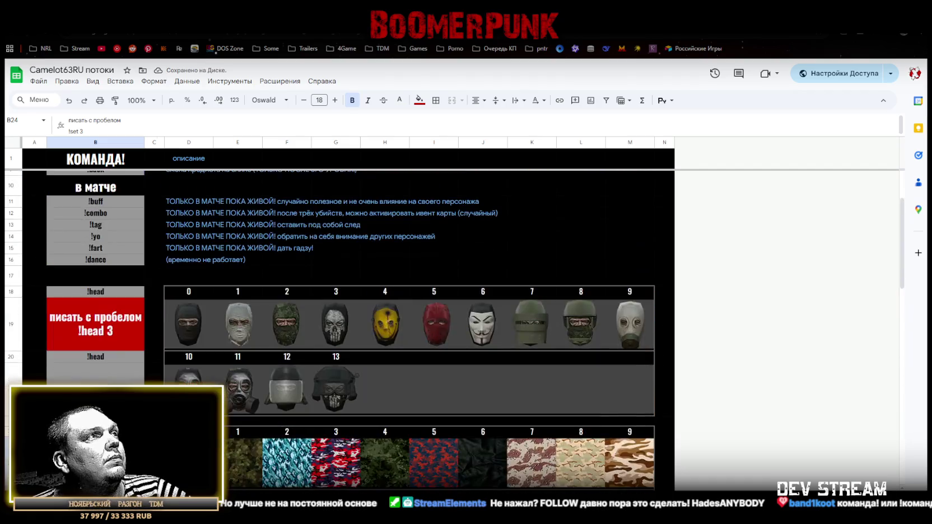
scroll(409, 330, "down", 2)
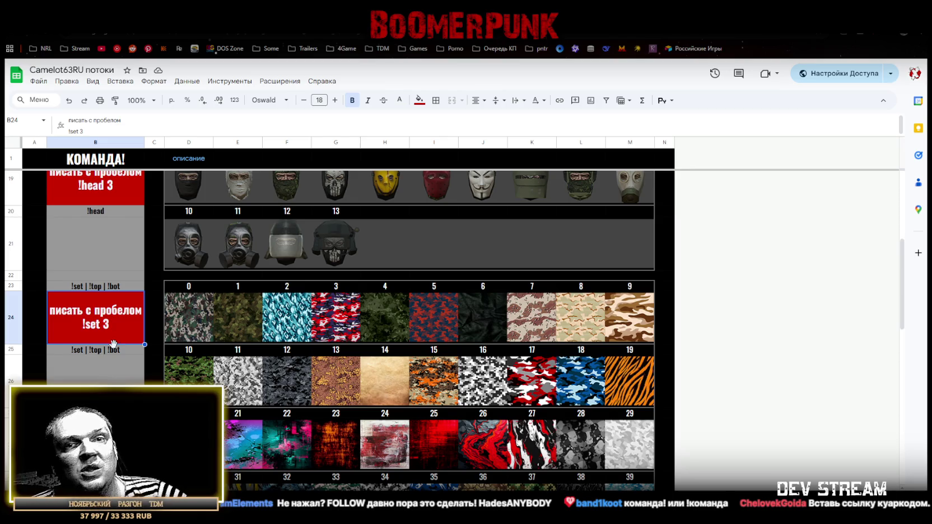
double_click(107, 324)
double_click(106, 322)
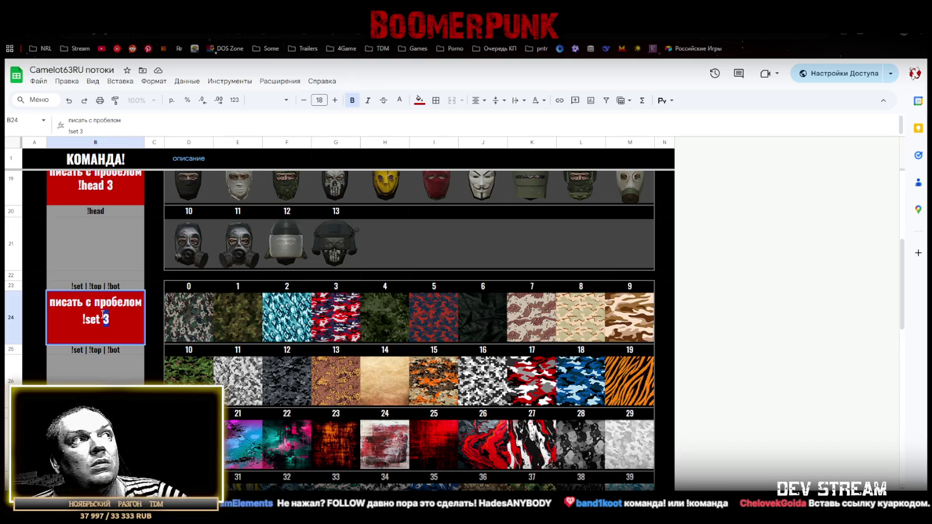
type("6")
key("BackSpace")
type("5")
key("Return")
scroll(105, 324, "down", 5)
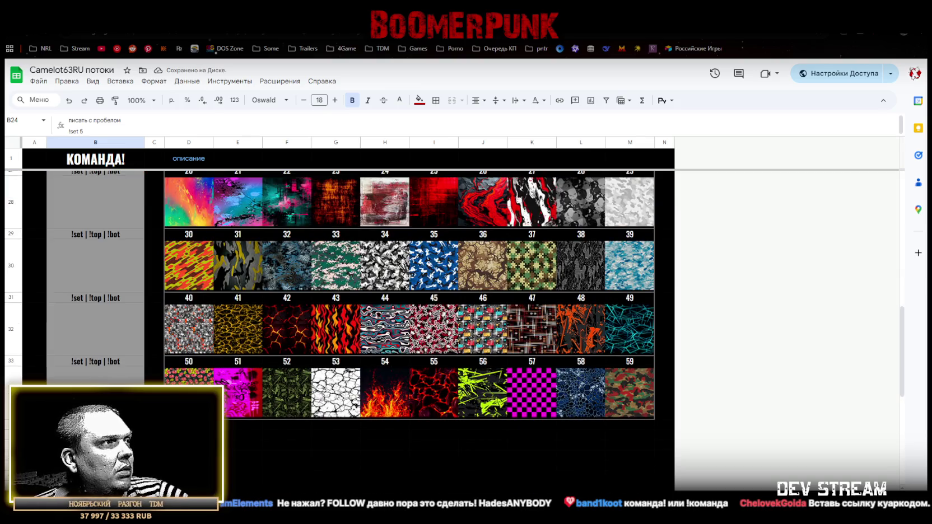
key("alt+Tab")
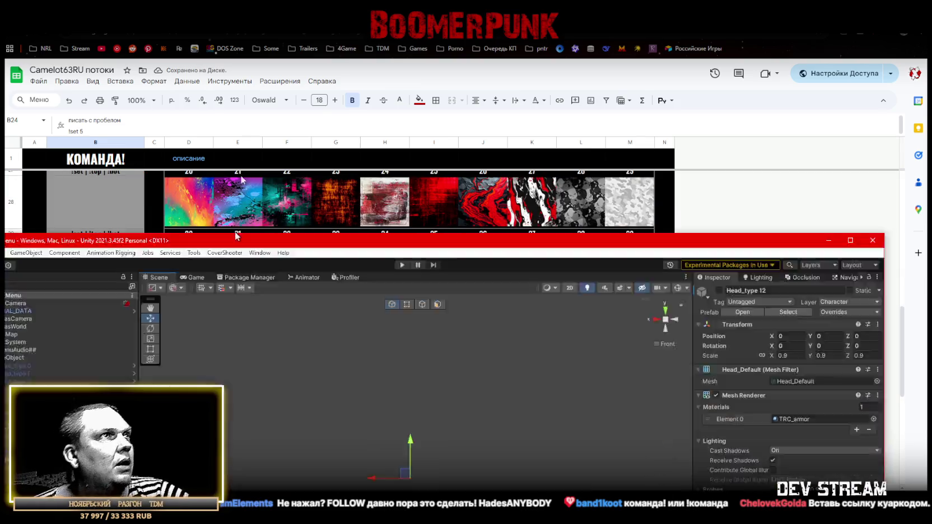
Open the Player Customization Database asset from the Prefabs folder
left_click(39, 121)
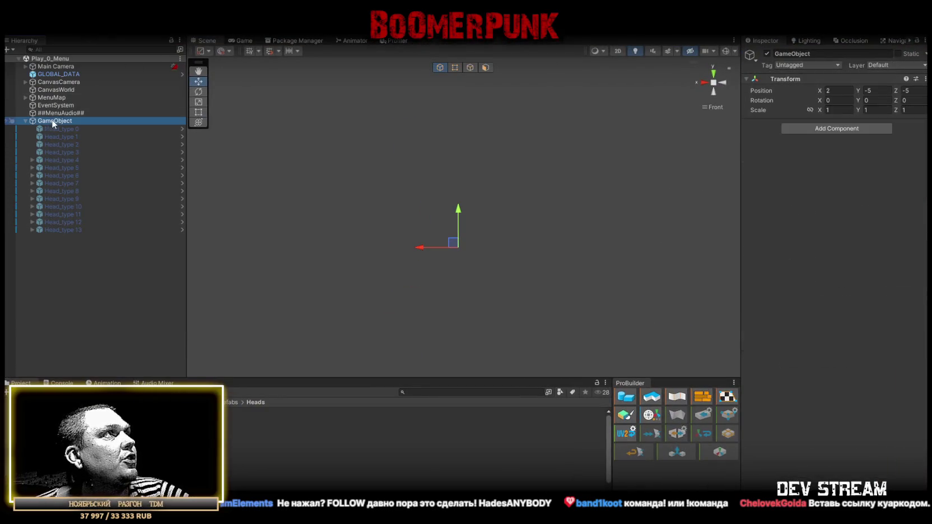
left_click(230, 402)
scroll(232, 457, "down", 5)
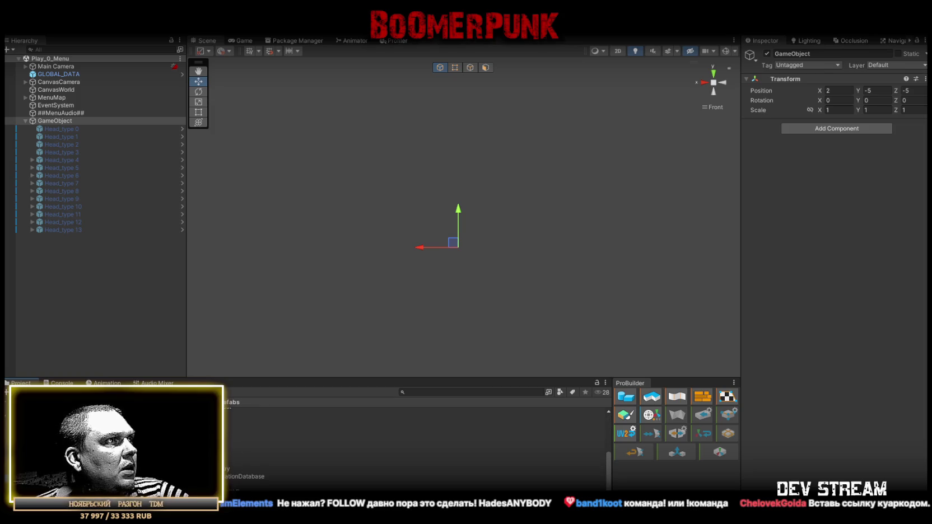
left_click(244, 476)
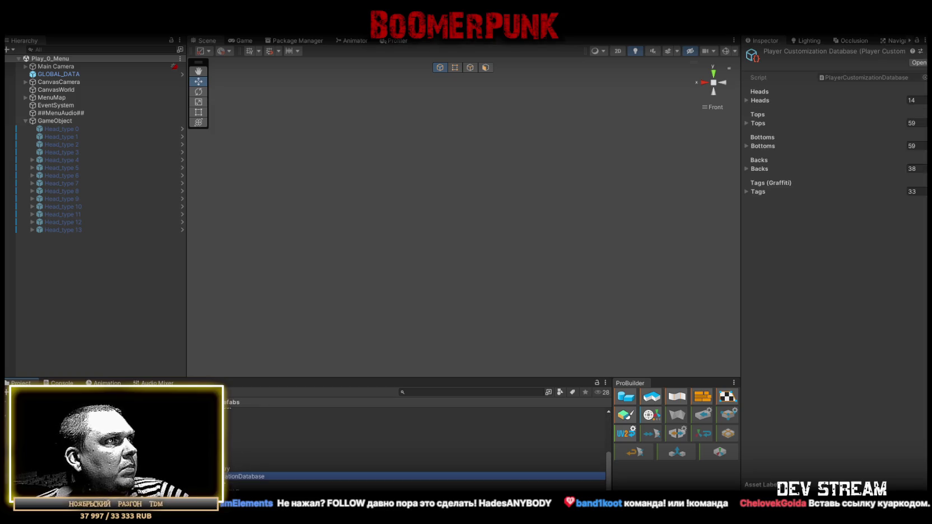
Add a 60th Tops element and assign TRC_camo059 to Element 59
left_click(746, 123)
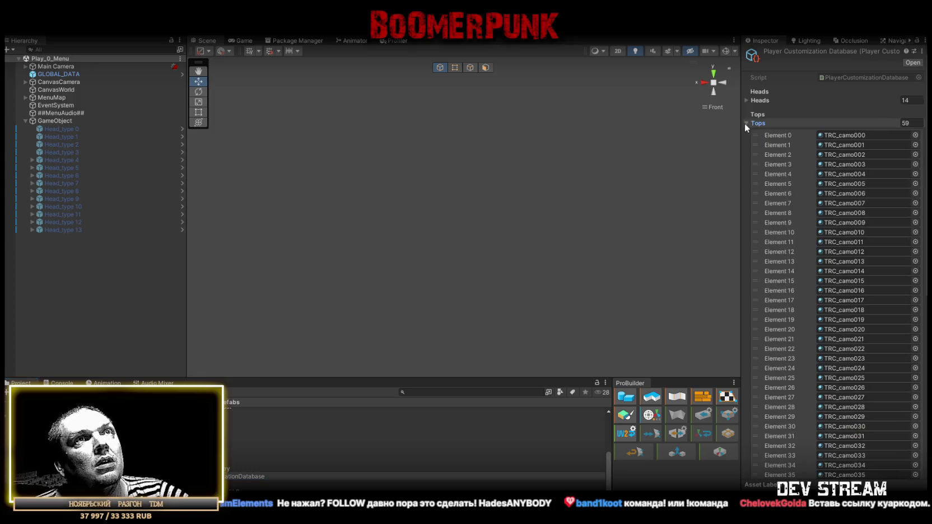
scroll(788, 398, "down", 6)
scroll(808, 396, "down", 4)
left_click(851, 387)
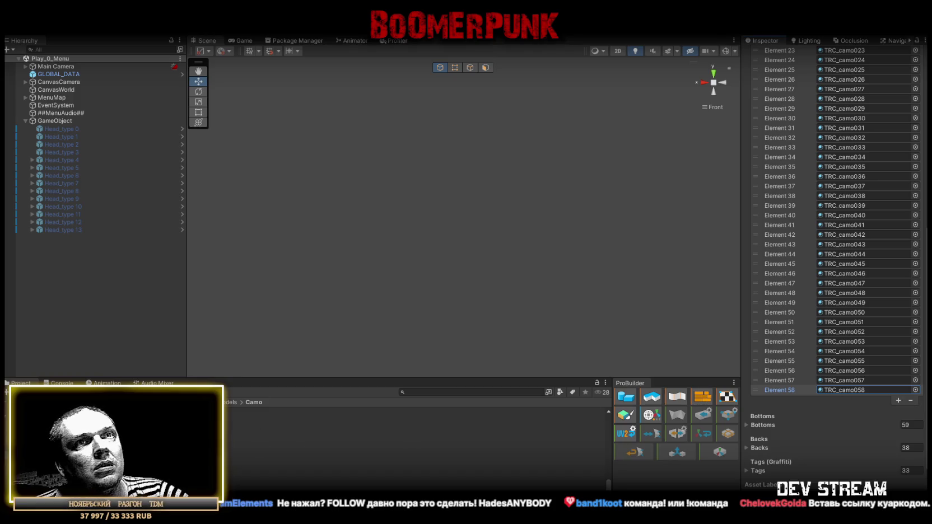
left_click(897, 401)
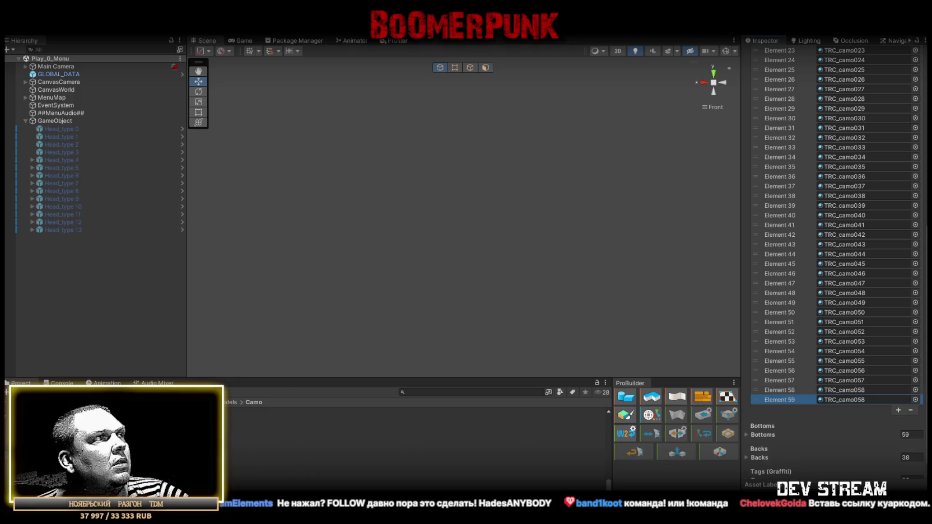
left_click_drag(854, 408, 857, 401)
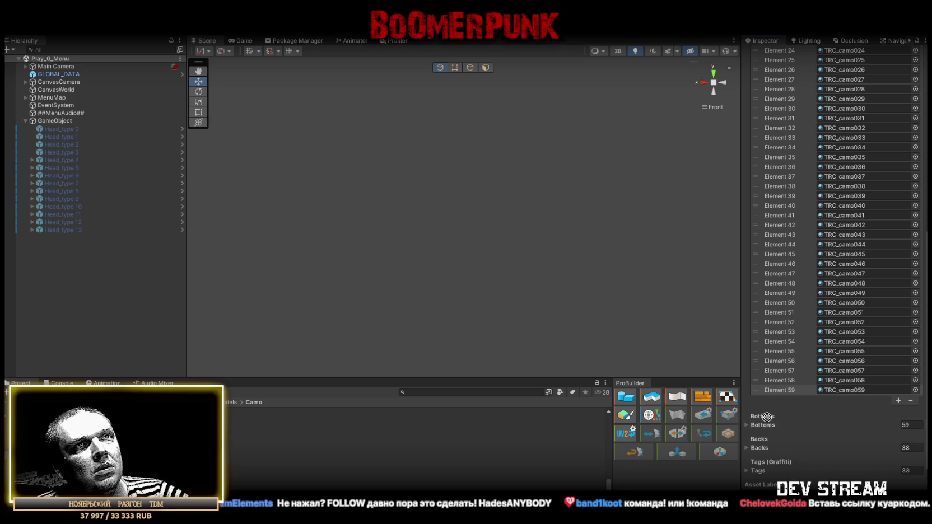
Drop one more camo texture into Bottoms, verify its entries, then collapse both lists
left_click_drag(767, 416, 766, 423)
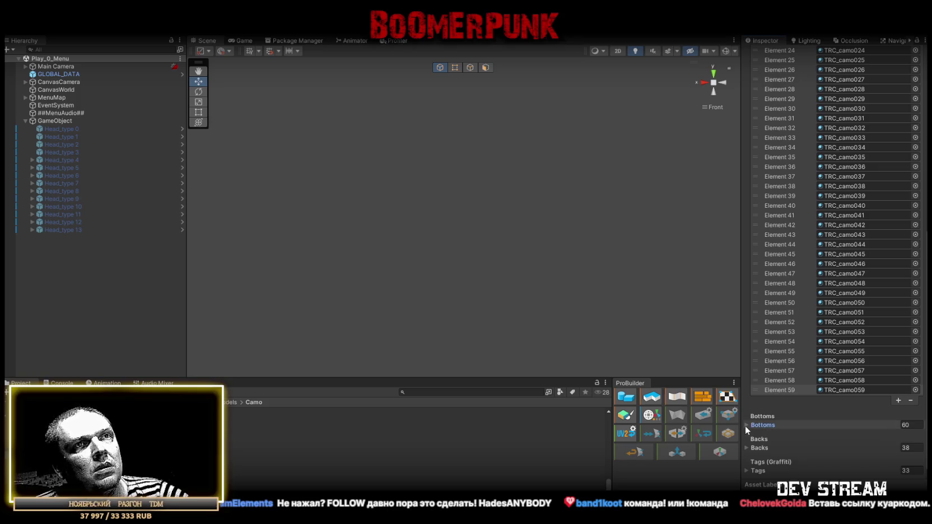
left_click(745, 425)
scroll(764, 438, "down", 10)
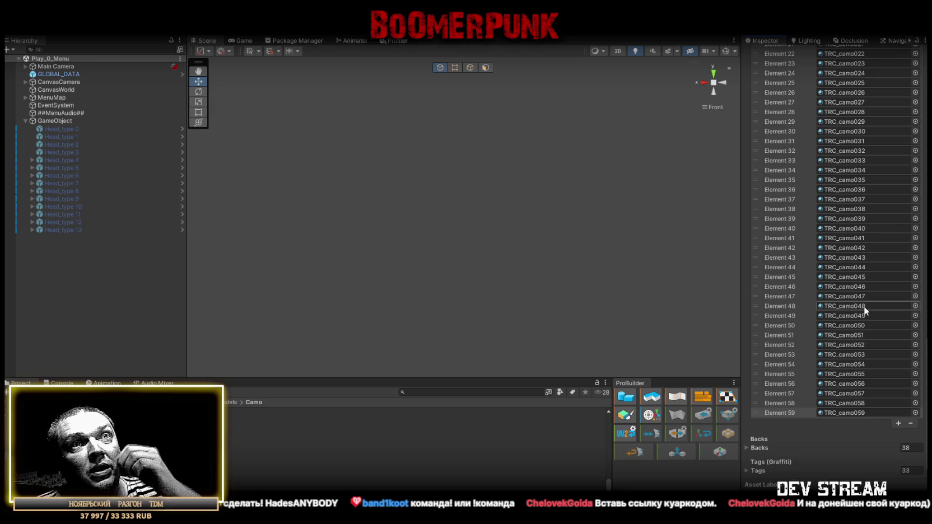
scroll(863, 306, "up", 5)
scroll(858, 279, "up", 5)
scroll(864, 274, "up", 5)
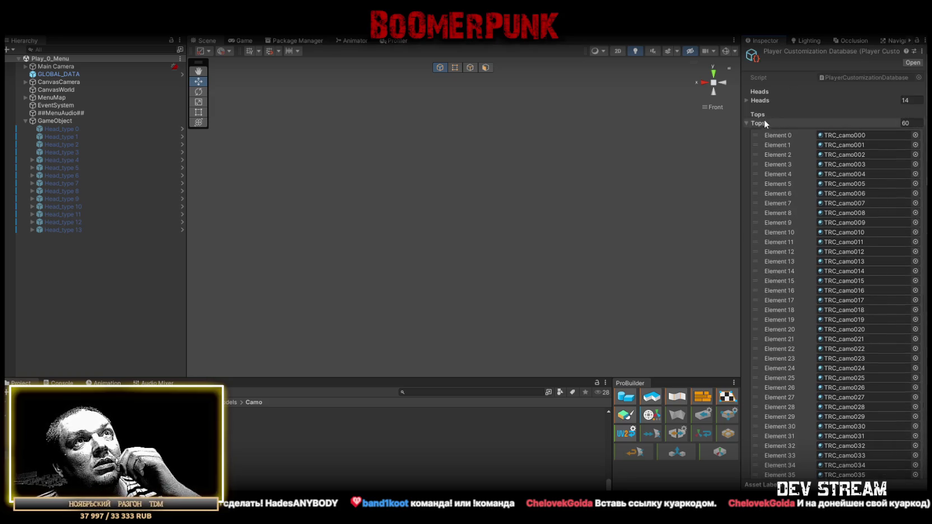
left_click(745, 122)
left_click(747, 145)
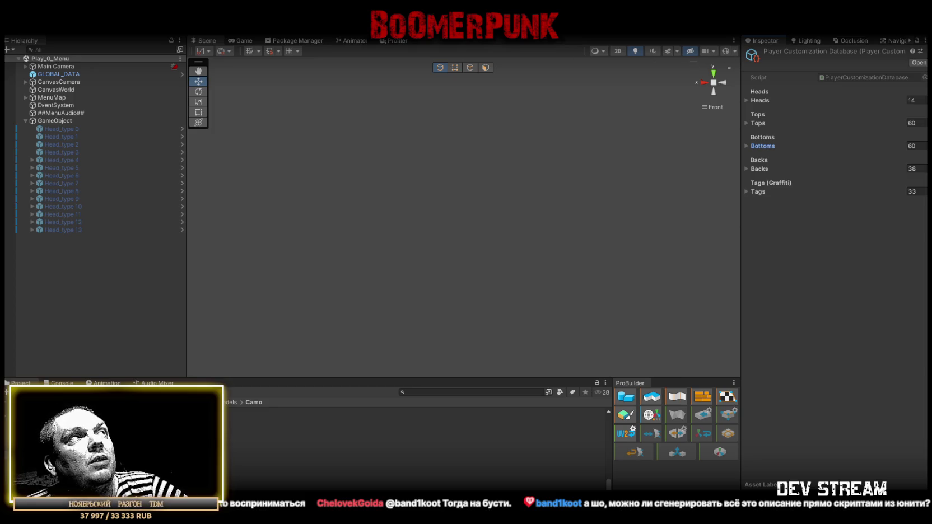
Switch back to the Google Sheets spreadsheet in the browser
key("alt+Tab")
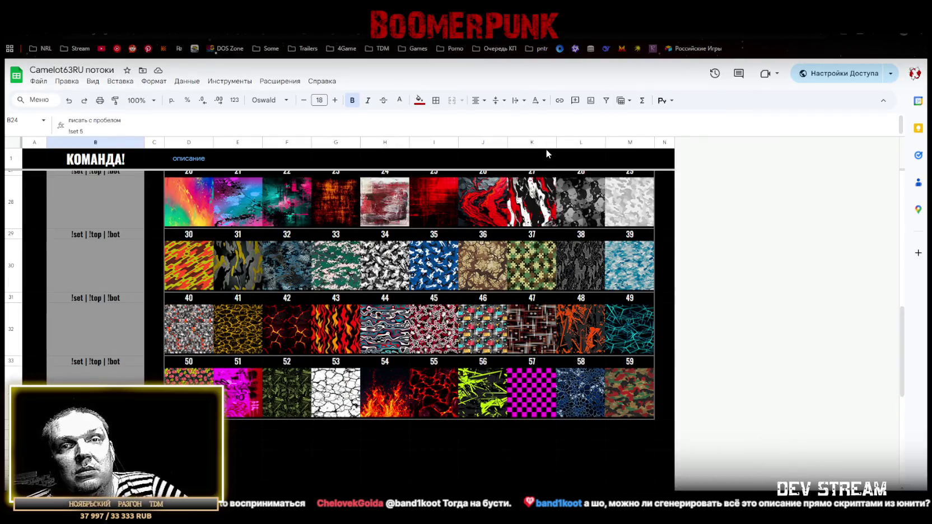
Scroll through the guide to review the head and camo image tables
scroll(448, 299, "up", 4)
scroll(433, 305, "up", 1)
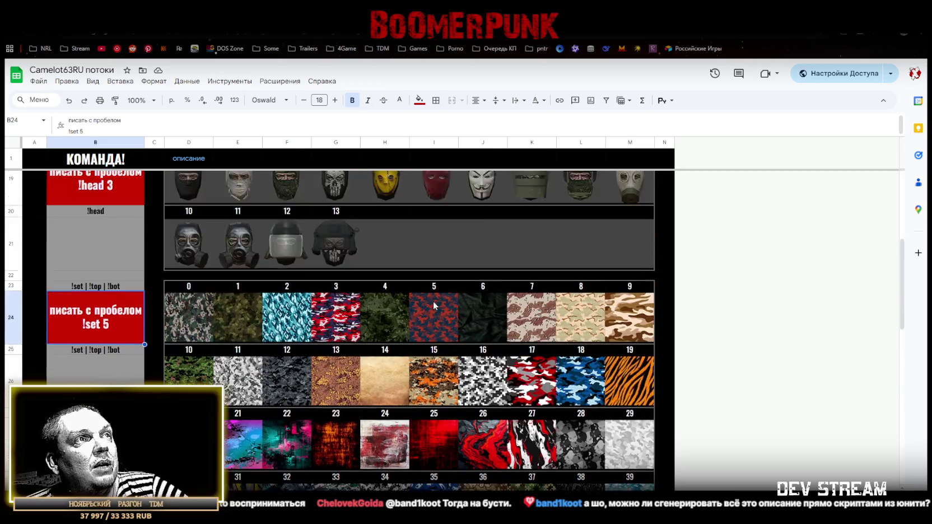
scroll(433, 305, "up", 1)
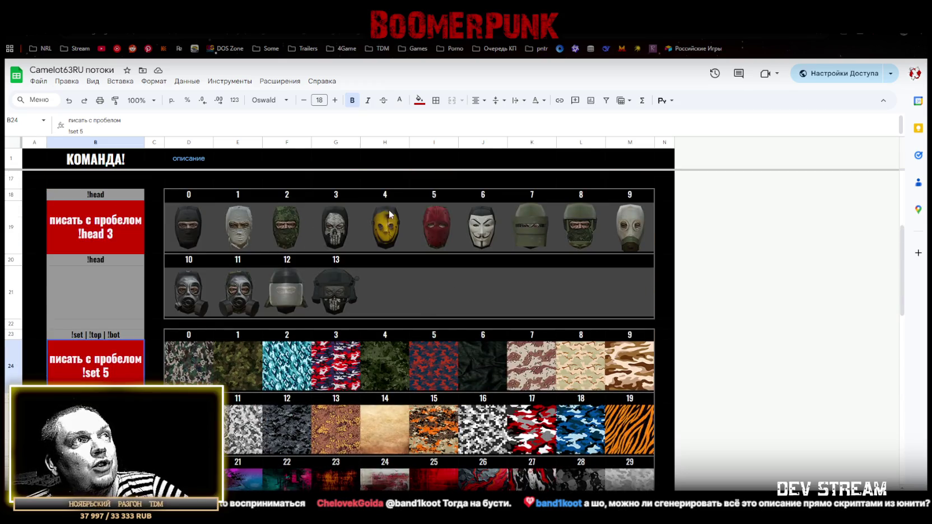
scroll(483, 228, "down", 3)
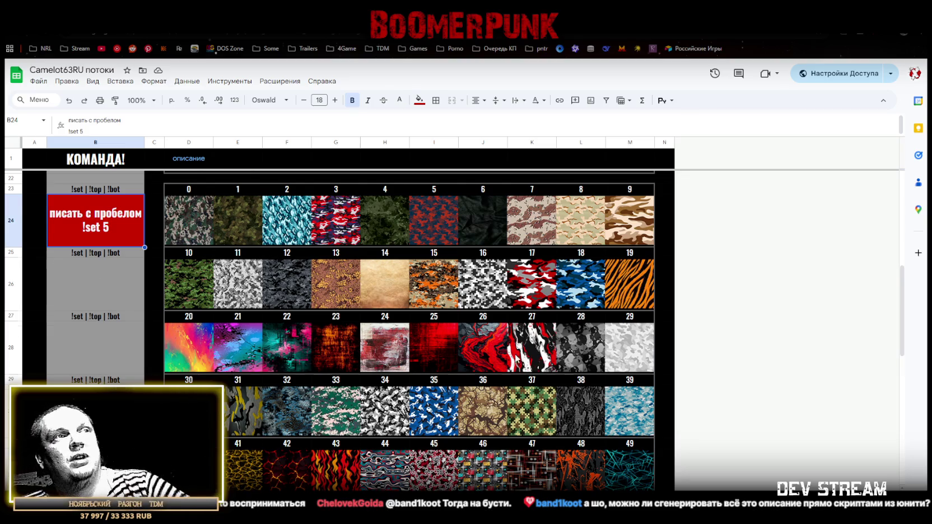
scroll(520, 359, "down", 3)
scroll(516, 342, "up", 1)
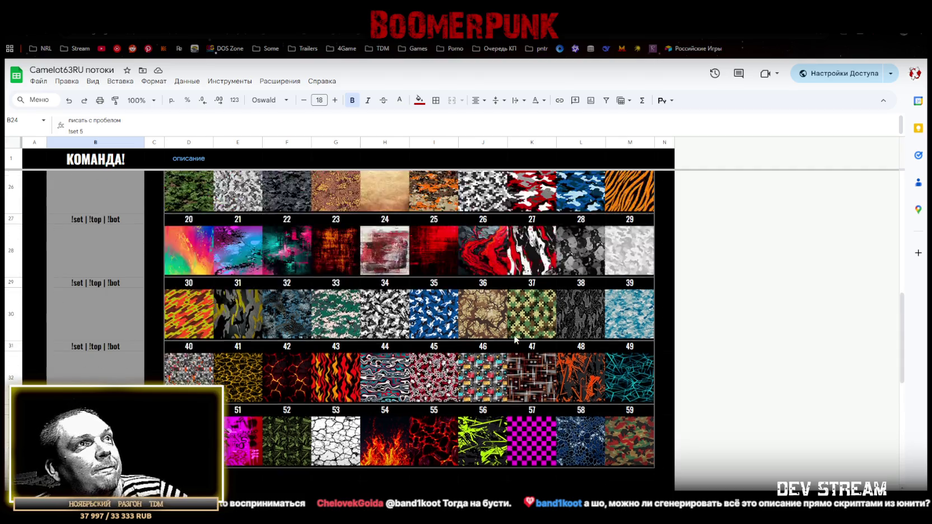
scroll(515, 338, "up", 2)
scroll(517, 336, "up", 2)
scroll(515, 333, "up", 2)
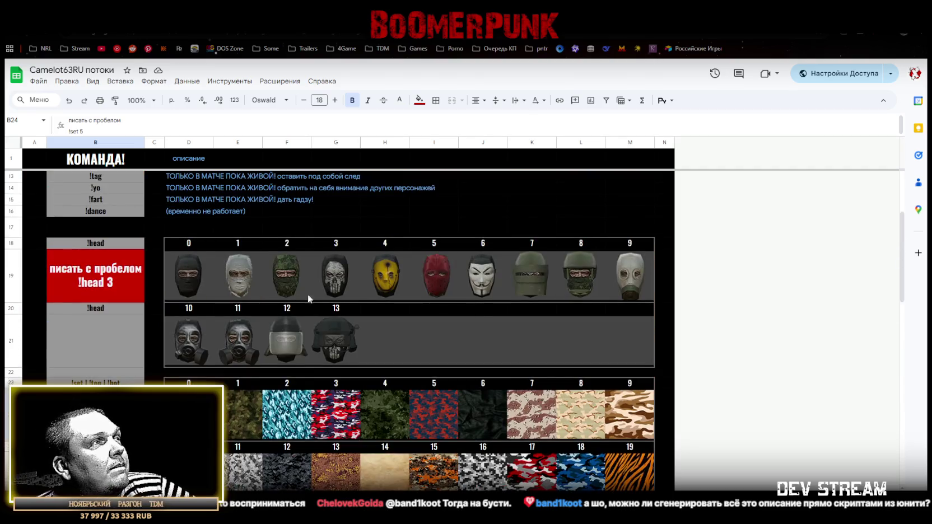
scroll(324, 302, "up", 2)
scroll(316, 302, "down", 2)
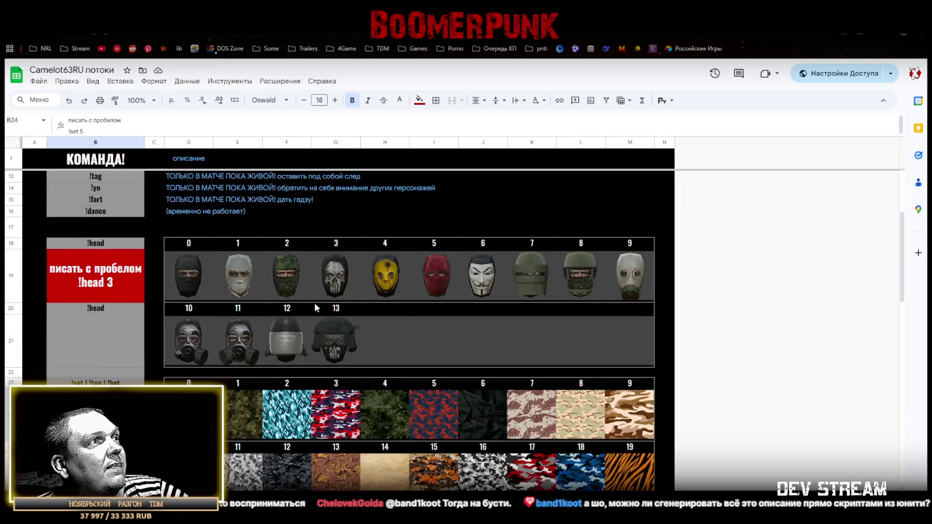
scroll(314, 305, "down", 2)
scroll(314, 306, "up", 3)
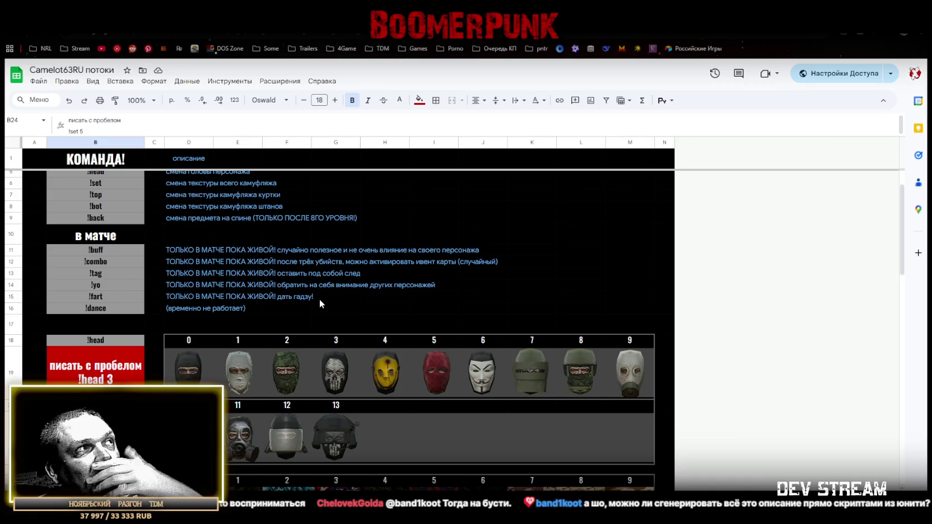
scroll(318, 299, "up", 1)
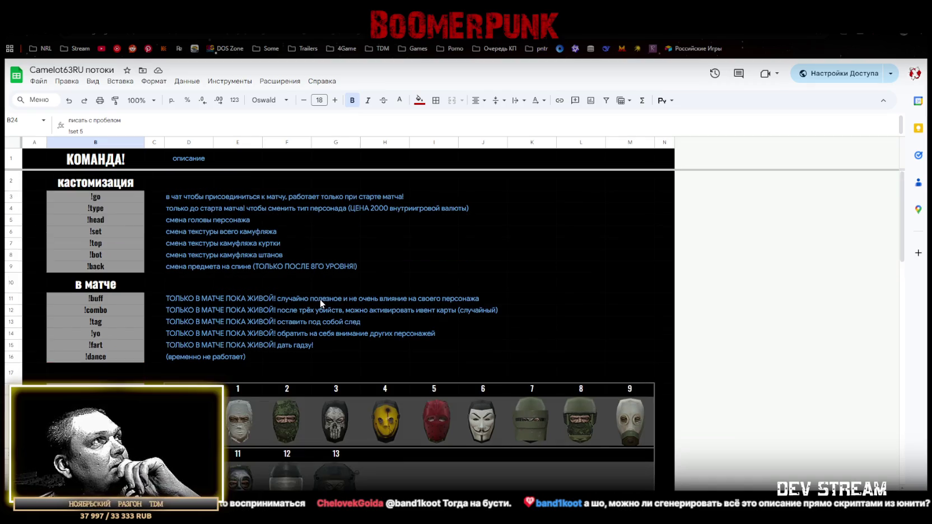
scroll(320, 301, "down", 4)
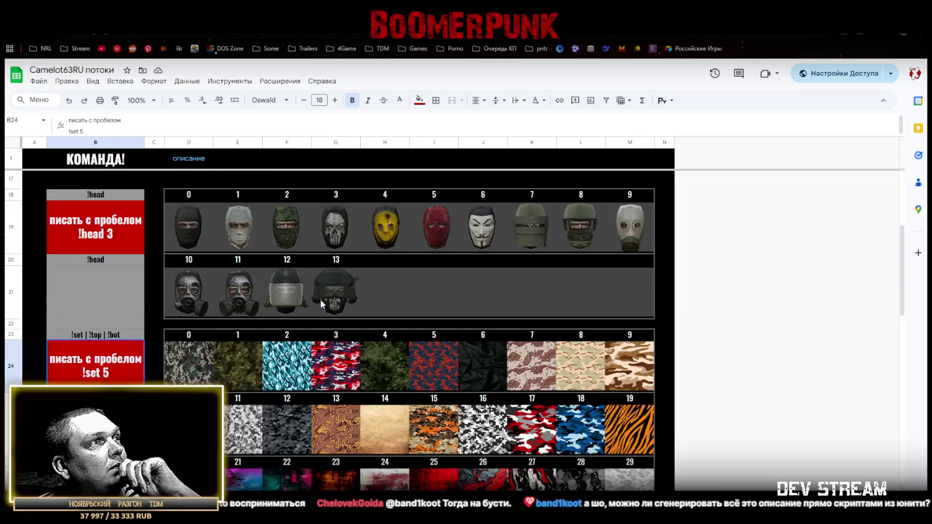
scroll(320, 299, "down", 1)
scroll(320, 299, "up", 1)
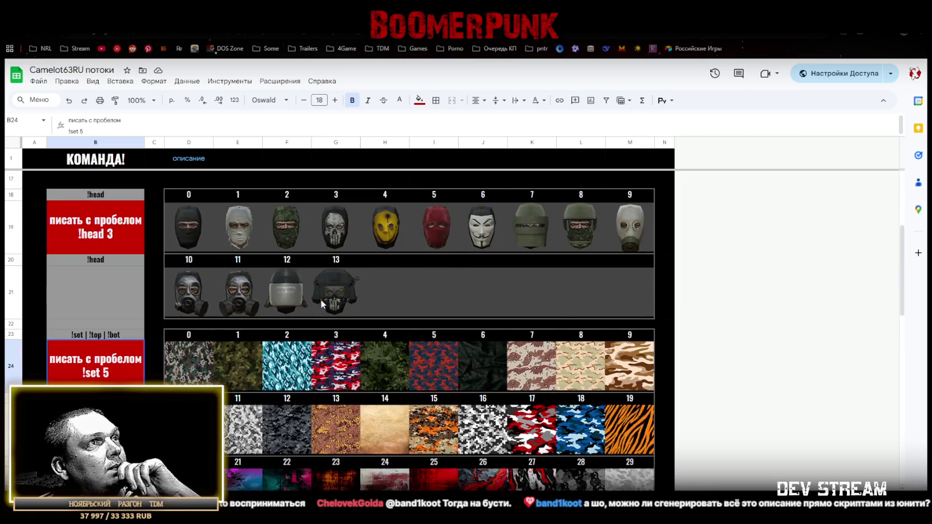
scroll(322, 299, "up", 1)
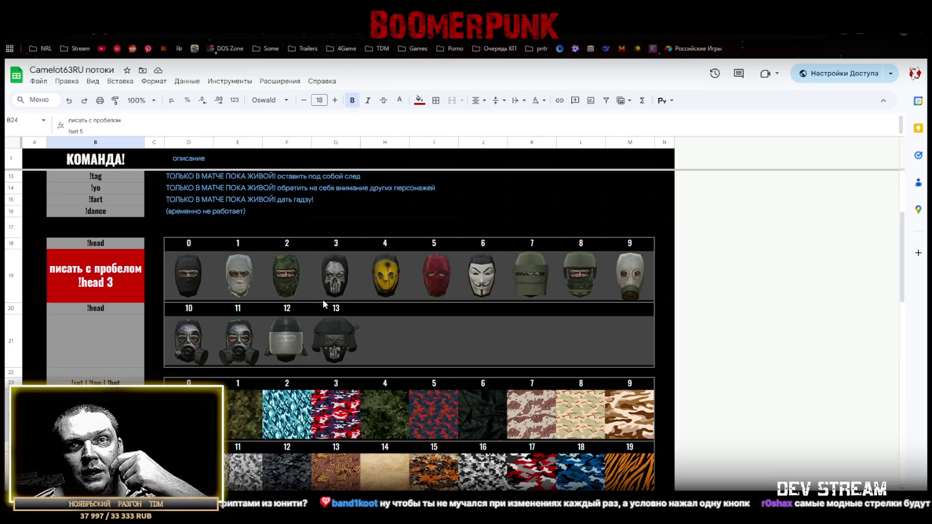
scroll(326, 291, "down", 3)
scroll(325, 292, "down", 2)
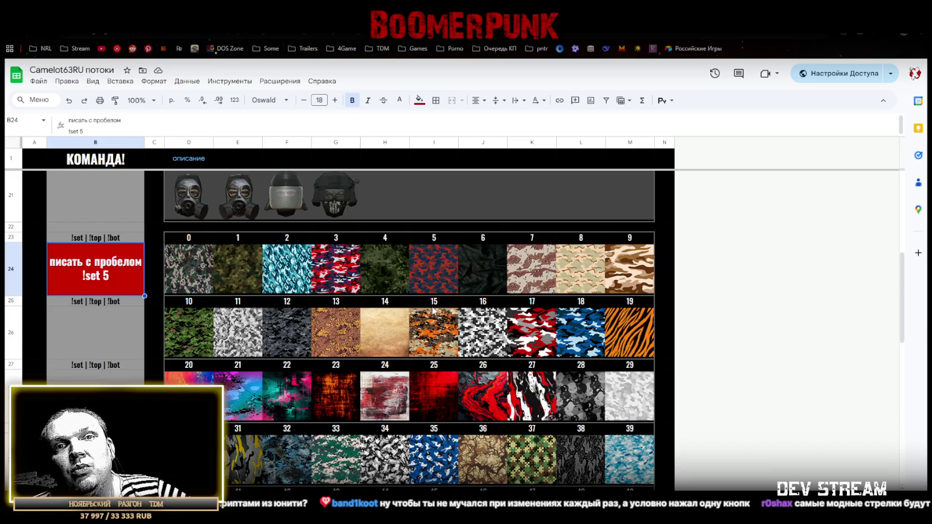
scroll(433, 309, "down", 3)
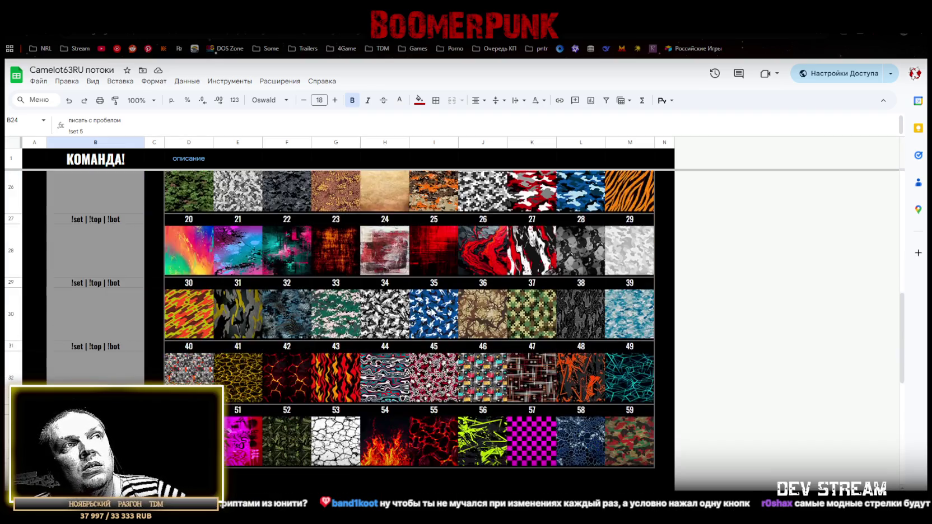
scroll(432, 310, "down", 2)
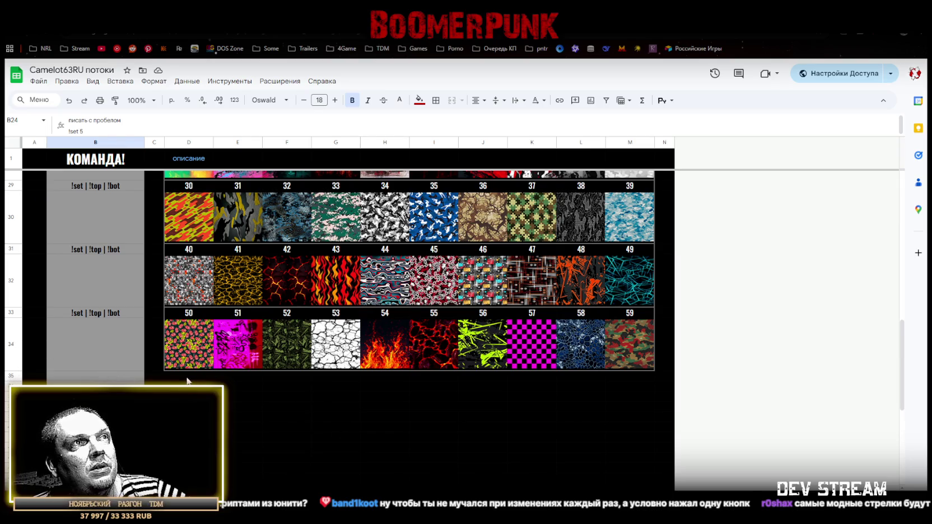
scroll(497, 402, "up", 10)
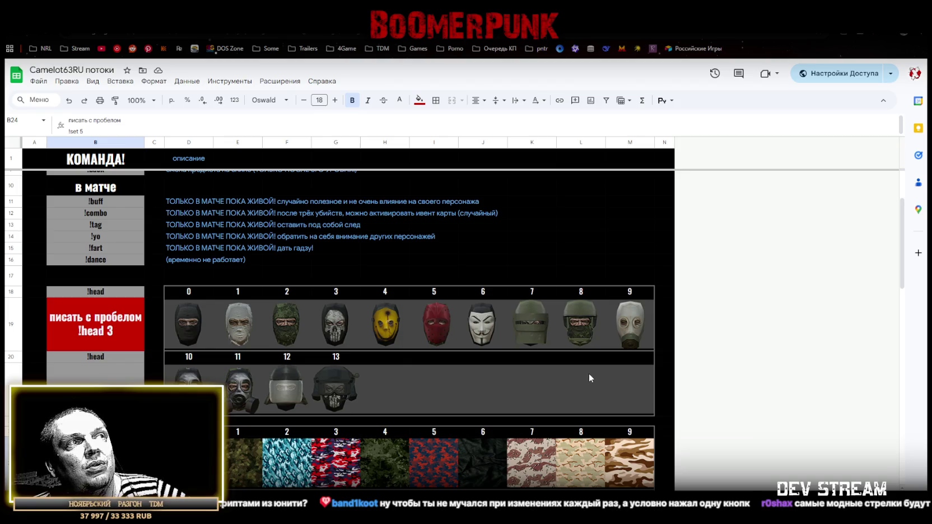
scroll(570, 367, "down", 5)
scroll(561, 373, "up", 4)
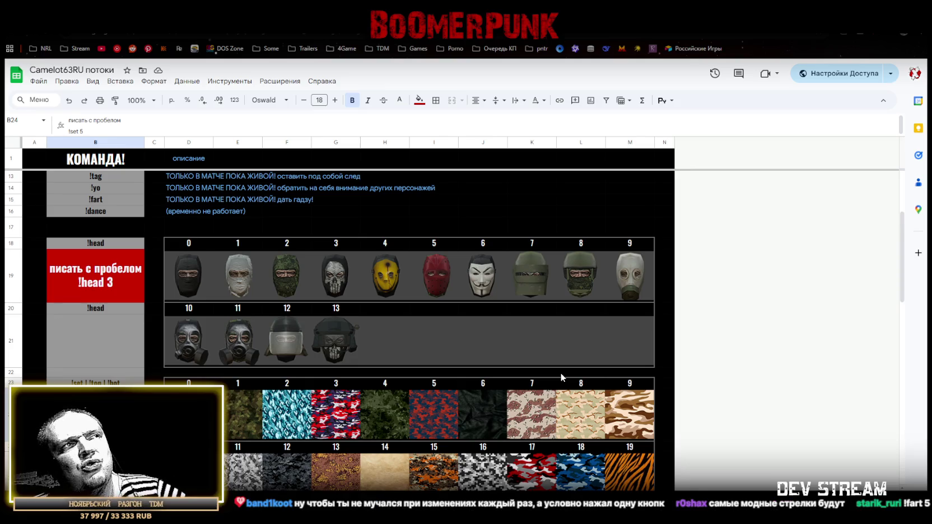
scroll(560, 373, "down", 3)
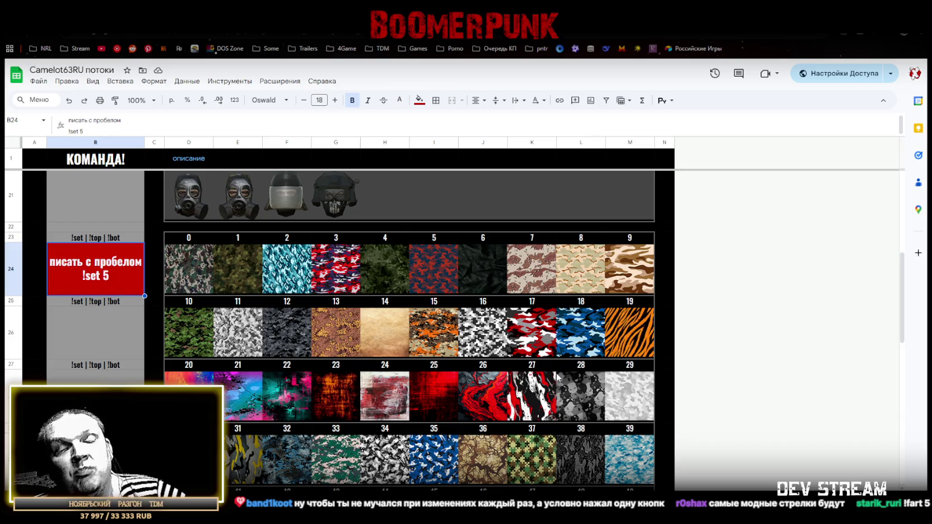
scroll(556, 387, "down", 5)
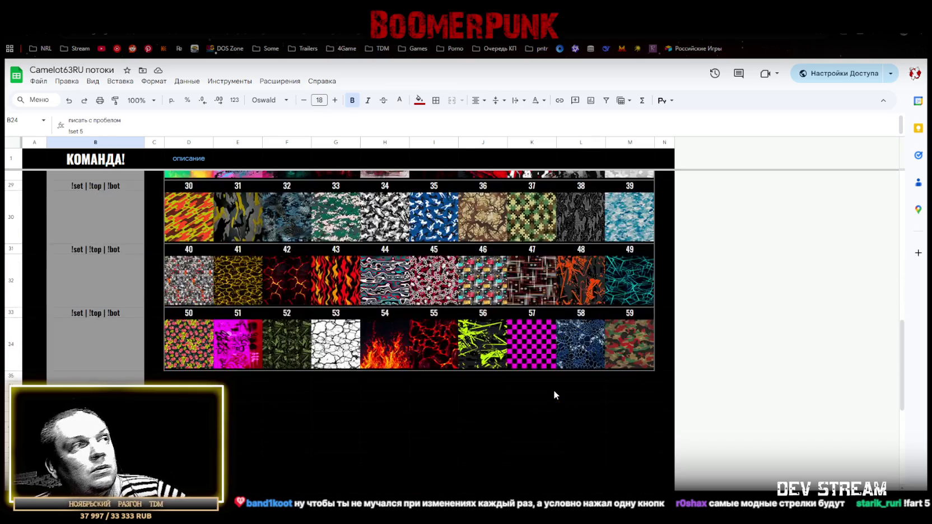
scroll(554, 393, "up", 1)
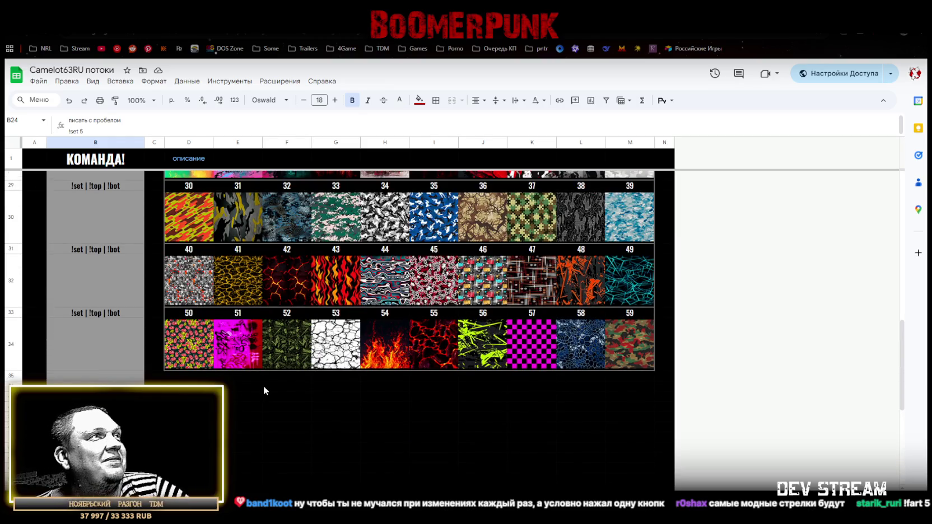
scroll(260, 382, "down", 1)
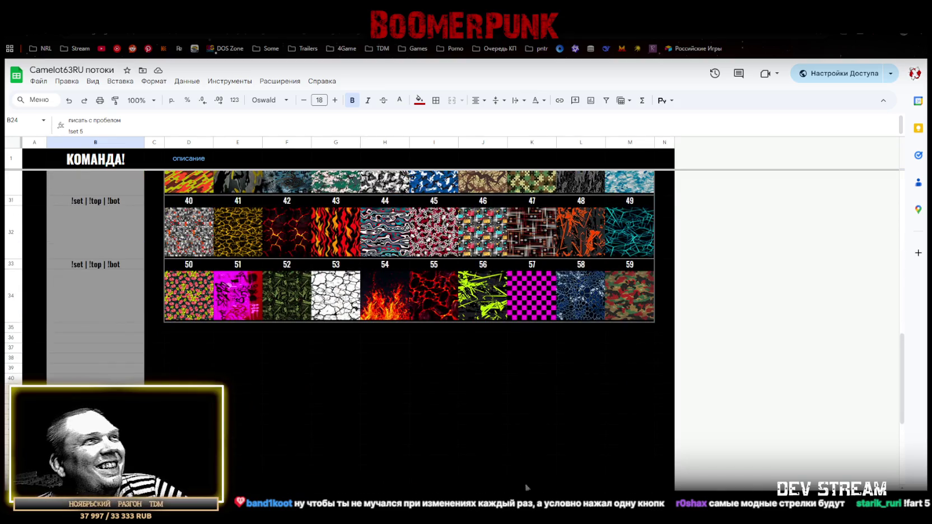
scroll(468, 413, "up", 8)
scroll(392, 359, "up", 4)
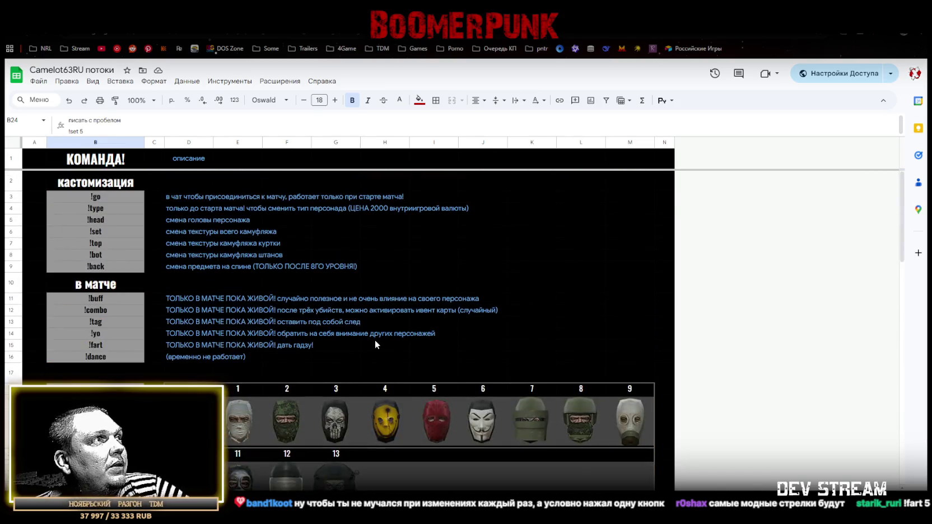
left_click(107, 324)
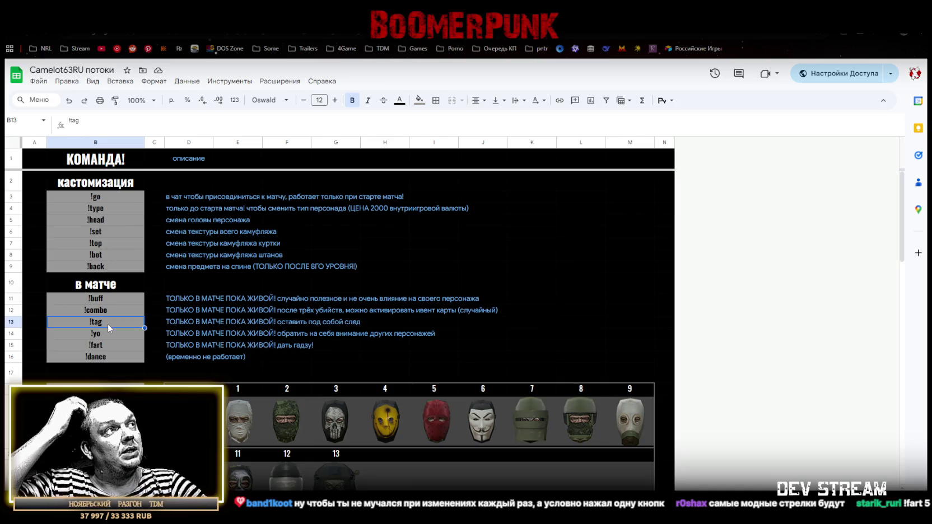